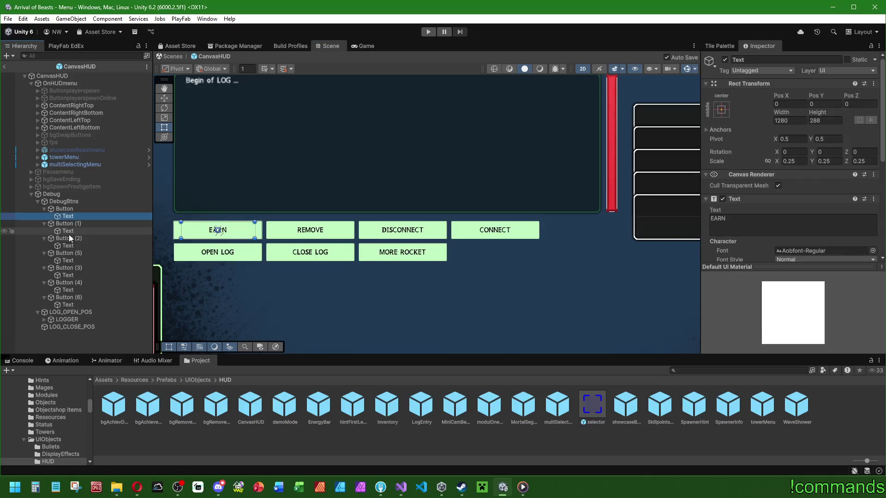
- Multi-select the DebugBtns Text labels and set their Font Size to 130
{"action": "left_click", "coordinate": [68, 232], "text": "ctrl"}
{"action": "left_click", "coordinate": [67, 245], "text": "ctrl"}
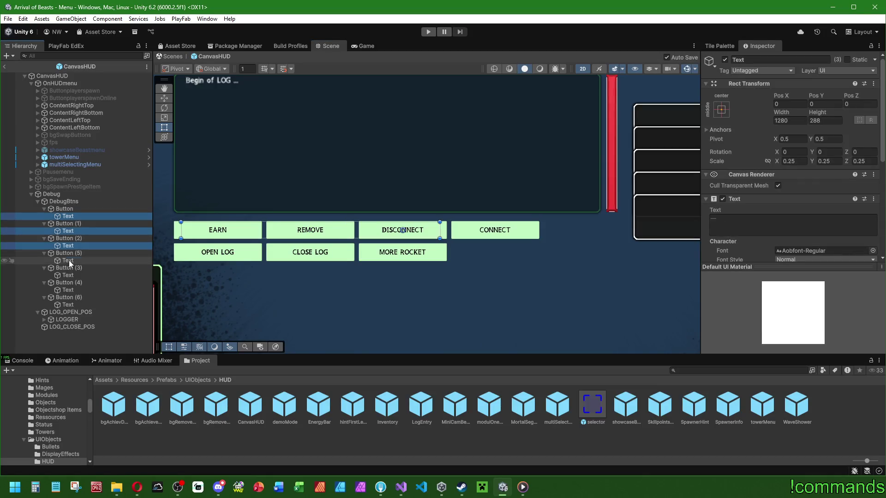
{"action": "left_click", "coordinate": [68, 260], "text": "ctrl"}
{"action": "left_click", "coordinate": [68, 275], "text": "ctrl"}
{"action": "left_click", "coordinate": [68, 290], "text": "ctrl"}
{"action": "left_click", "coordinate": [68, 304], "text": "ctrl"}
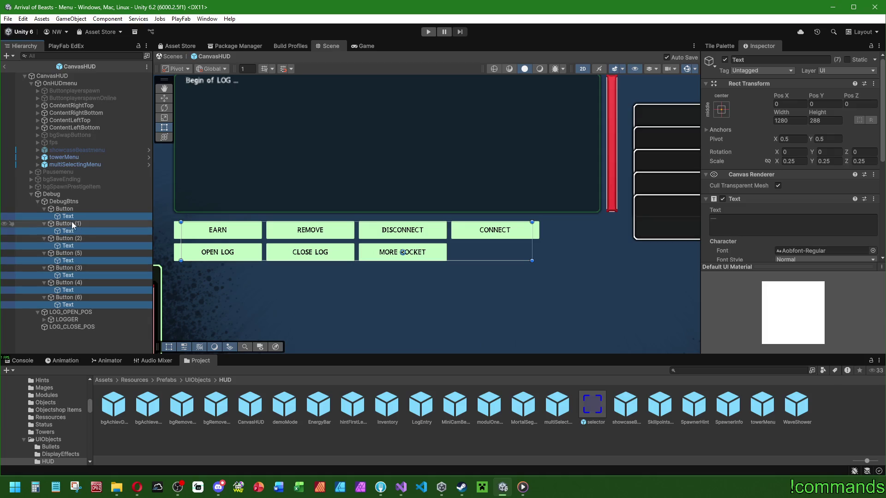
{"action": "scroll", "coordinate": [817, 140], "scroll_direction": "down", "scroll_amount": 5}
{"action": "left_click", "coordinate": [805, 170]}
{"action": "type", "text": "288/2"}
{"action": "key", "text": "Return"}
{"action": "left_click", "coordinate": [827, 168]}
{"action": "type", "text": "1"}
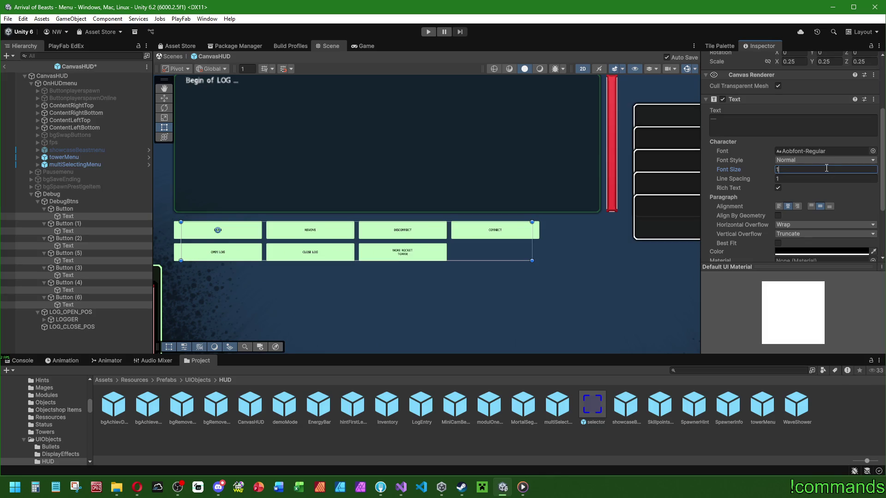
{"action": "type", "text": "30"}
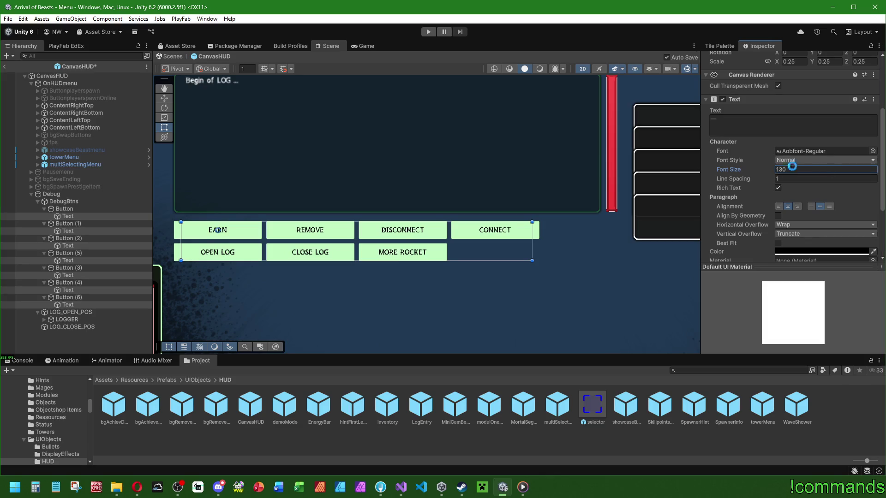
- Deselect the labels and exit prefab mode back to the Menu scene
{"action": "left_click", "coordinate": [84, 342]}
{"action": "scroll", "coordinate": [354, 279], "scroll_direction": "down", "scroll_amount": 6}
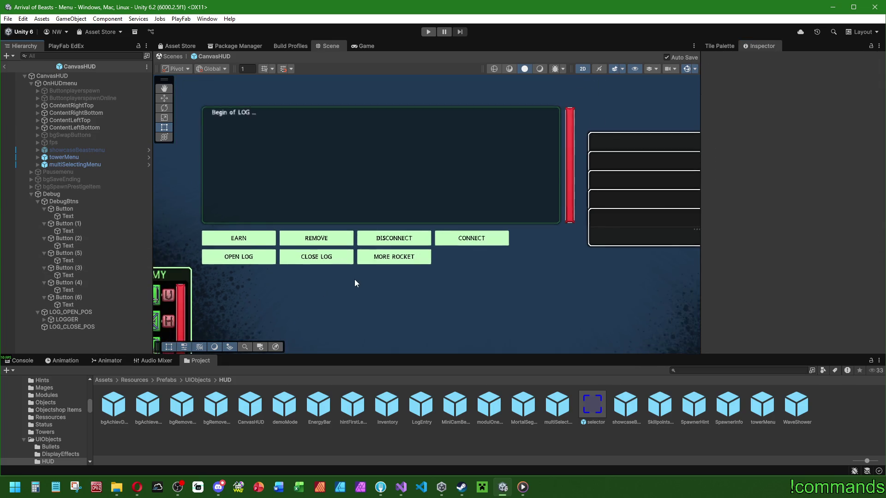
{"action": "scroll", "coordinate": [399, 249], "scroll_direction": "down", "scroll_amount": 1}
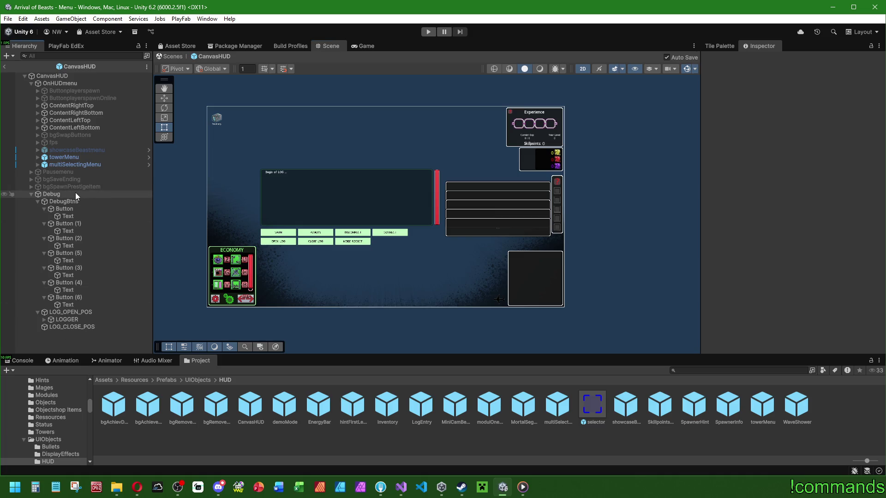
{"action": "left_click", "coordinate": [4, 66]}
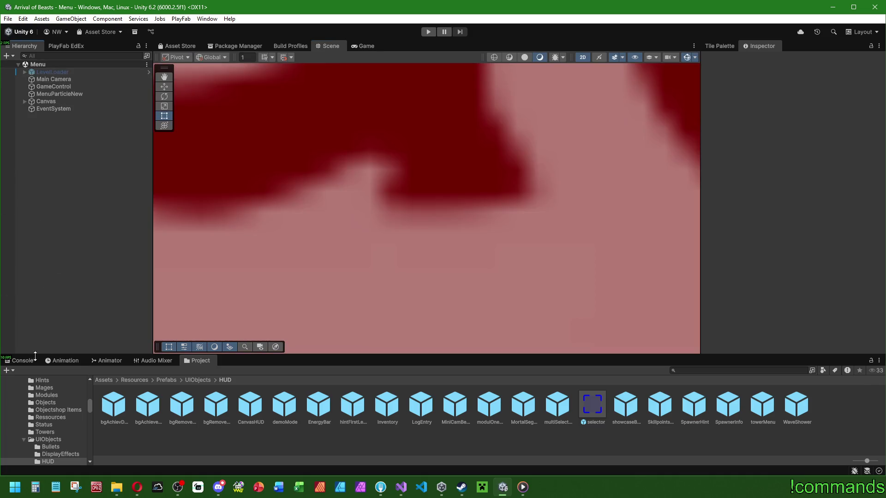
- Return to the Menu scene, then save the project and the scene from the File menu
{"action": "left_click", "coordinate": [19, 361]}
{"action": "left_click", "coordinate": [8, 19]}
{"action": "left_click", "coordinate": [33, 119]}
{"action": "left_click", "coordinate": [8, 19]}
{"action": "left_click", "coordinate": [24, 65]}
- Save the scene again and switch to monsterscript.cs in Visual Studio
{"action": "left_click", "coordinate": [9, 19]}
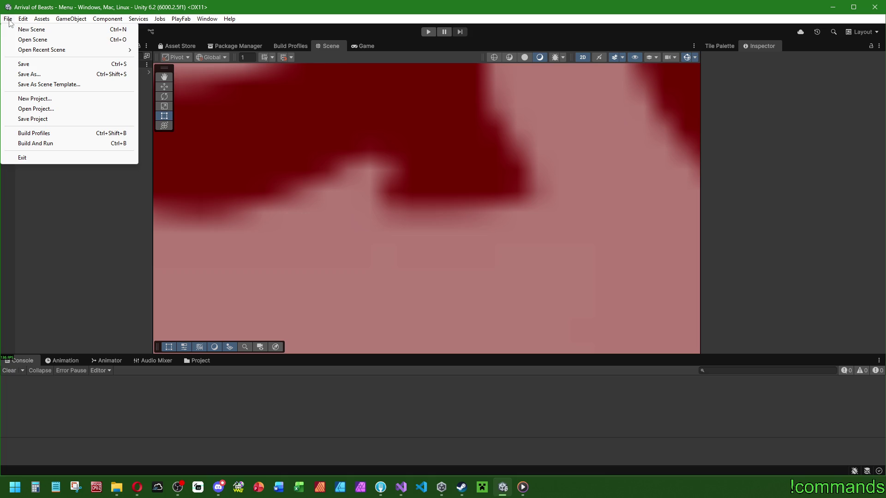
{"action": "left_click", "coordinate": [46, 234]}
{"action": "left_click", "coordinate": [9, 19]}
{"action": "left_click", "coordinate": [23, 64]}
{"action": "left_click", "coordinate": [9, 19]}
{"action": "left_click", "coordinate": [22, 63]}
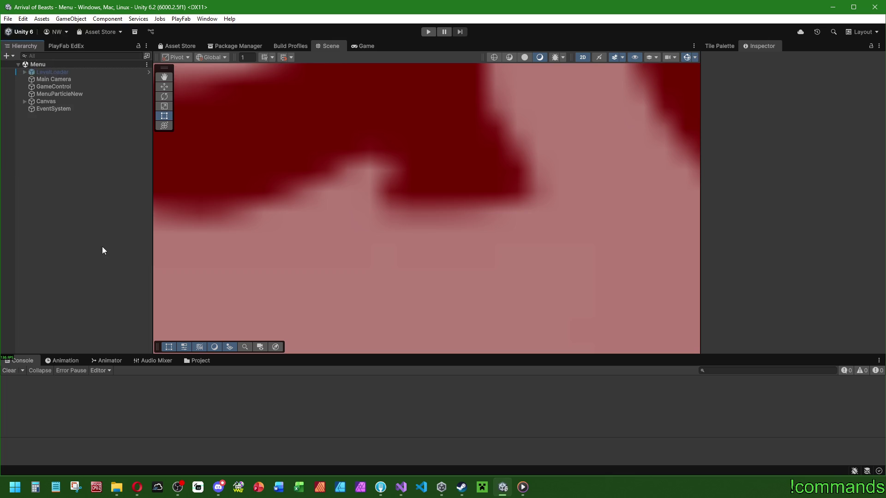
{"action": "left_click", "coordinate": [402, 492]}
{"action": "left_click", "coordinate": [514, 223]}
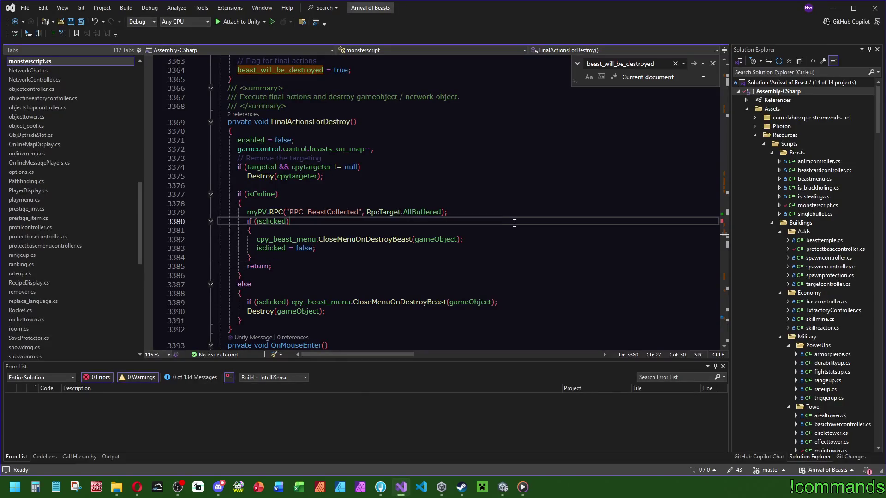
- Search the script for 'anim' and place the caret on the AttackShot animation call
{"action": "key", "text": "ctrl+f"}
{"action": "type", "text": "anim"}
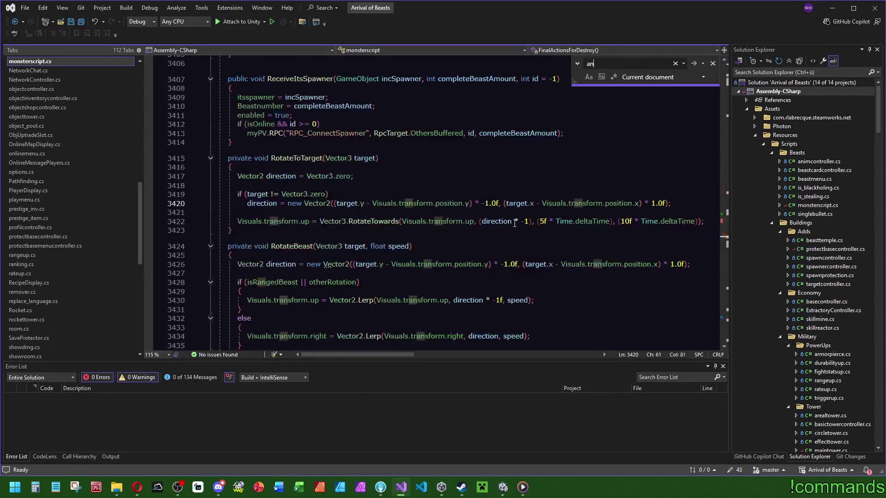
{"action": "key", "text": "Escape"}
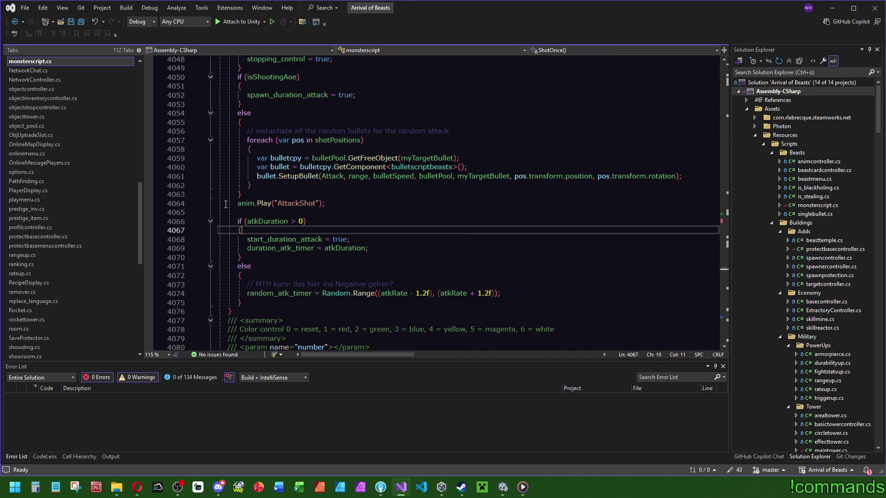
{"action": "left_click", "coordinate": [284, 205]}
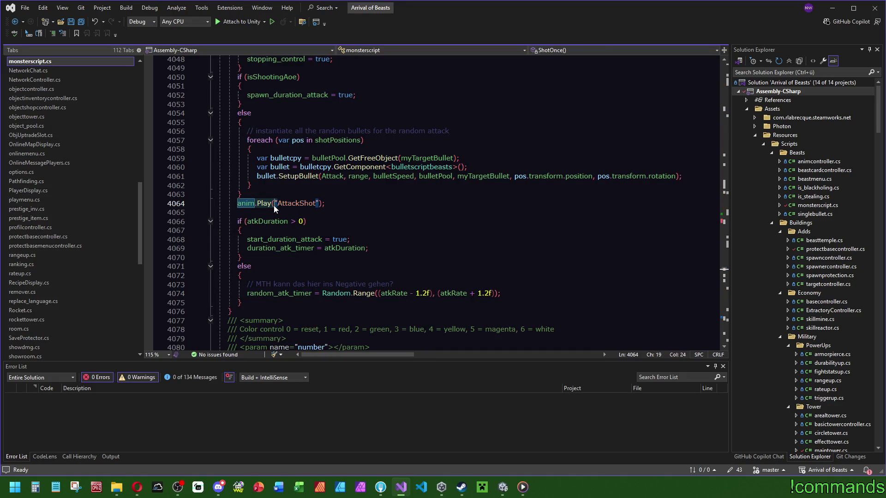
- Search monsterscript.cs for anim.Play( calls and scroll through the matches
{"action": "key", "text": "ctrl+f"}
{"action": "scroll", "coordinate": [514, 243], "scroll_direction": "up", "scroll_amount": 3}
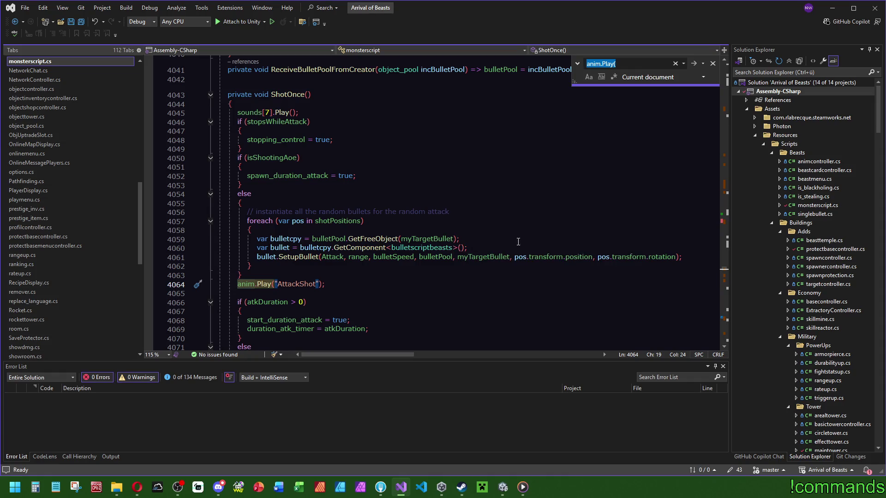
{"action": "mouse_move", "coordinate": [725, 273]}
{"action": "left_mouse_down"}
{"action": "mouse_move", "coordinate": [732, 223]}
{"action": "mouse_move", "coordinate": [723, 106]}
{"action": "mouse_move", "coordinate": [732, 109]}
{"action": "mouse_move", "coordinate": [729, 281]}
{"action": "left_mouse_up"}
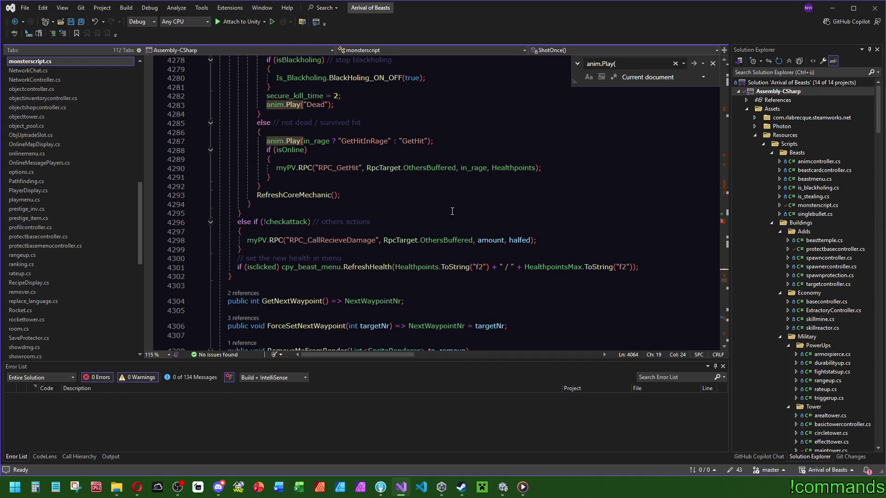
{"action": "scroll", "coordinate": [300, 267], "scroll_direction": "up", "scroll_amount": 6}
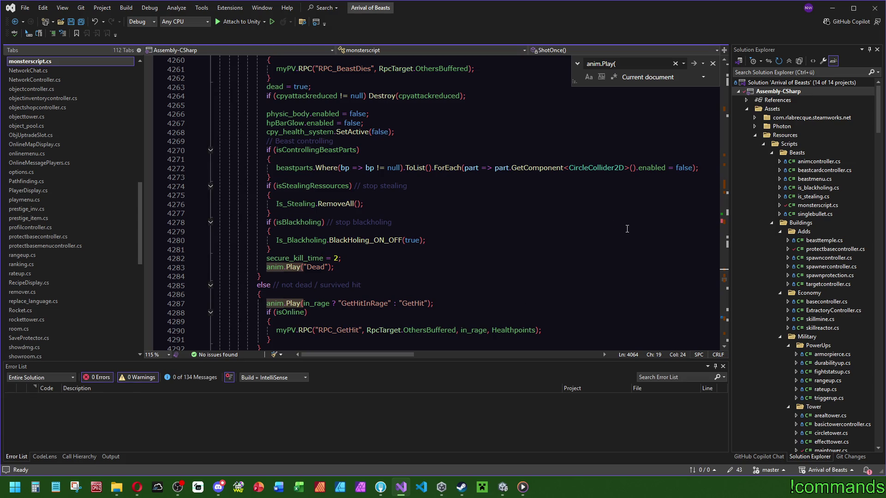
{"action": "scroll", "coordinate": [467, 285], "scroll_direction": "down", "scroll_amount": 4}
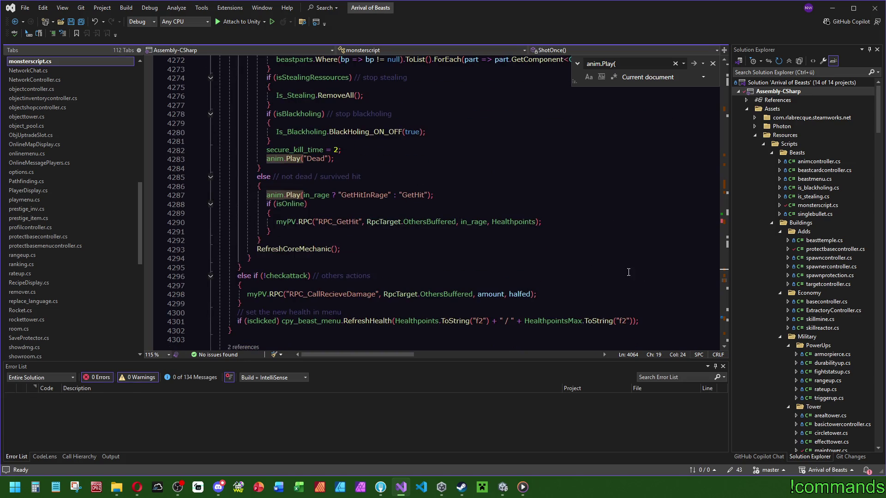
{"action": "left_click_drag", "start_coordinate": [725, 277], "coordinate": [727, 317]}
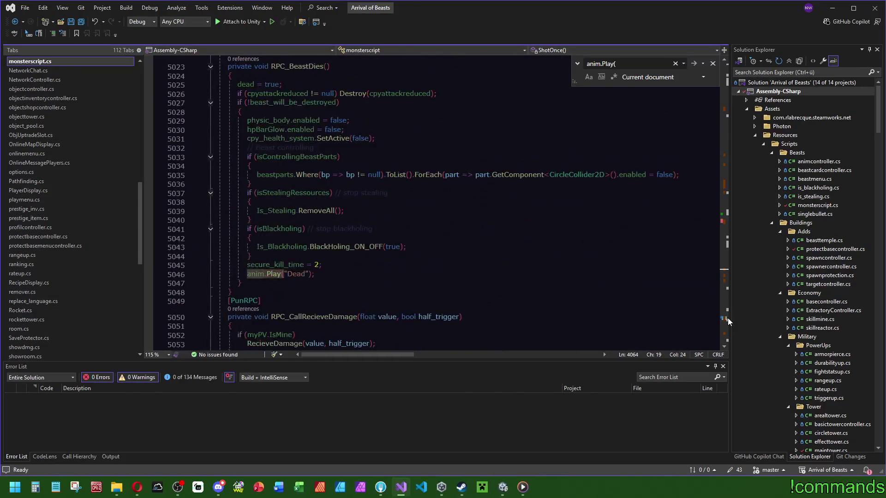
{"action": "scroll", "coordinate": [727, 318], "scroll_direction": "down", "scroll_amount": 3}
{"action": "scroll", "coordinate": [727, 318], "scroll_direction": "down", "scroll_amount": 10}
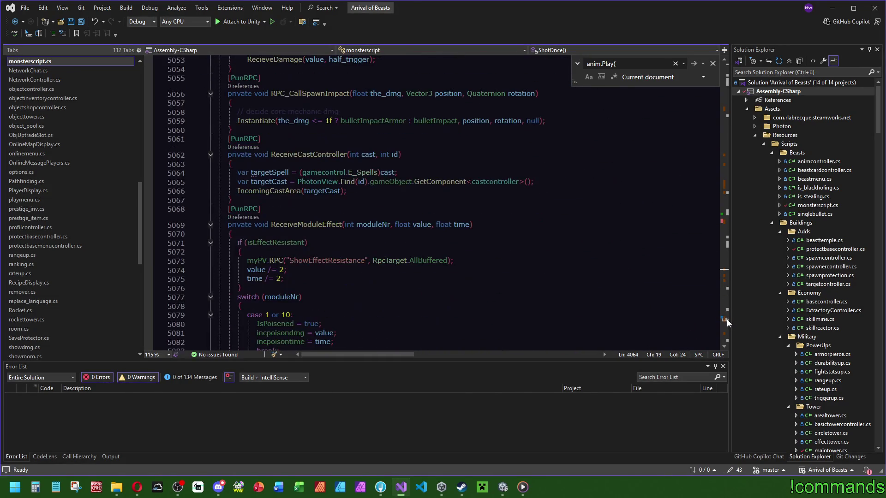
- Jump to the next anim.Play( match, save monsterscript.cs, and return to Unity
{"action": "key", "text": "F3"}
{"action": "left_click", "coordinate": [250, 276]}
{"action": "key", "text": "ctrl+s"}
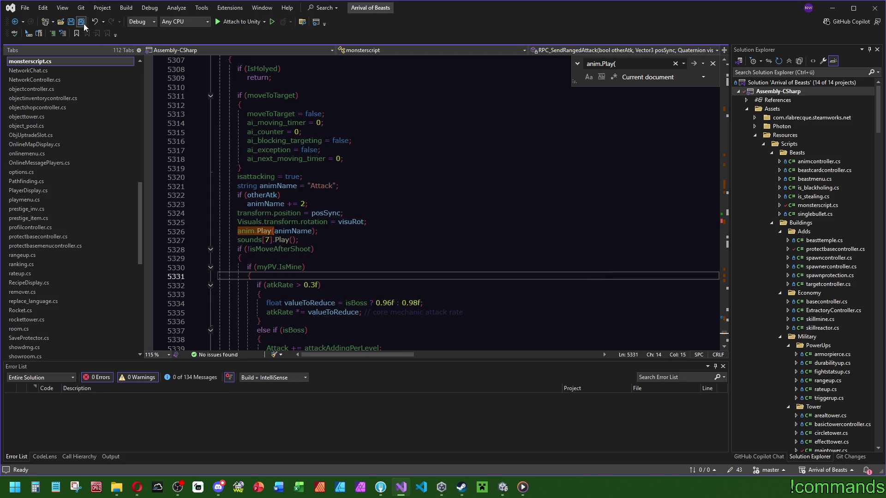
{"action": "left_click", "coordinate": [503, 487]}
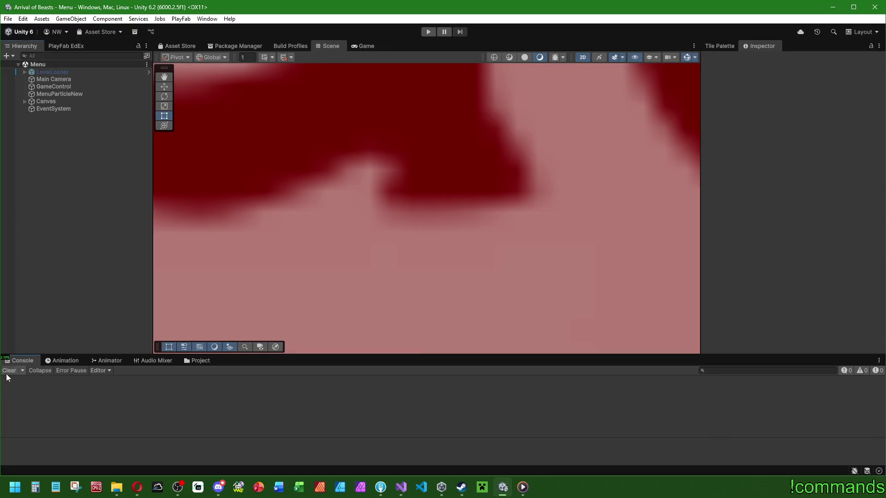
- Build the Windows player from Build Profiles into the CoopTest folder
{"action": "left_click", "coordinate": [8, 19]}
{"action": "left_click", "coordinate": [8, 19]}
{"action": "left_click", "coordinate": [8, 18]}
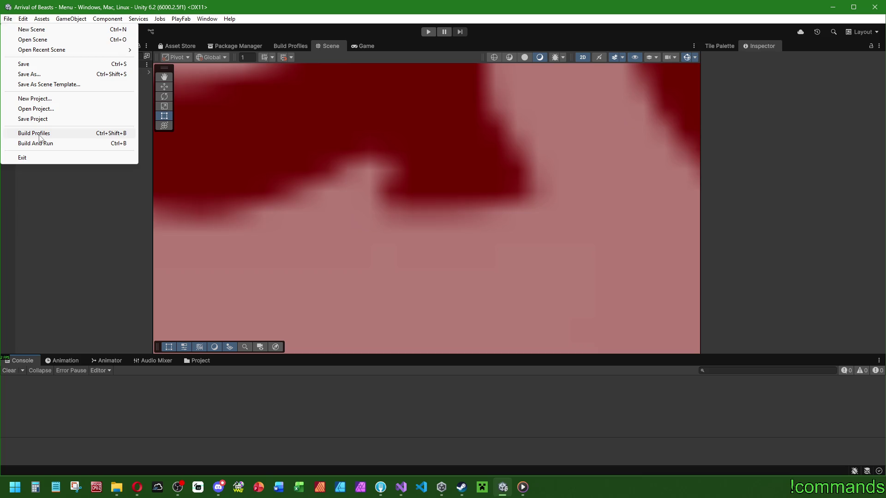
{"action": "left_click", "coordinate": [40, 134]}
{"action": "left_click", "coordinate": [608, 345]}
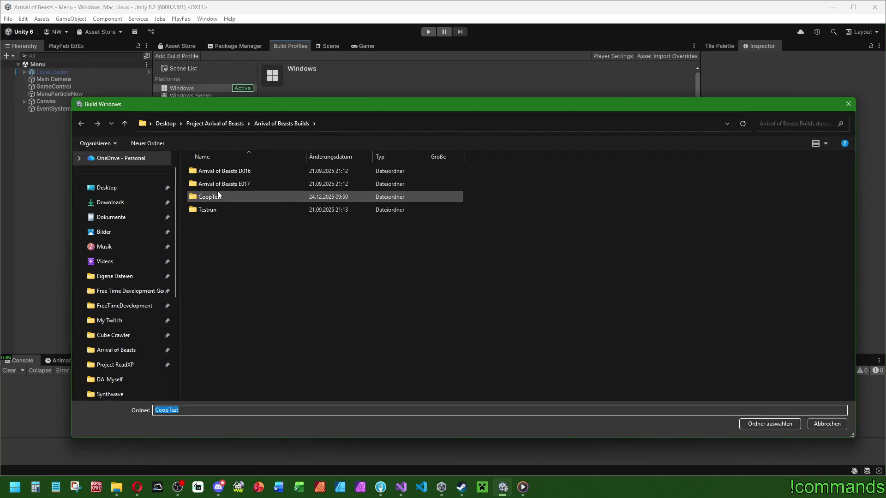
{"action": "double_click", "coordinate": [218, 196]}
{"action": "left_click", "coordinate": [792, 423]}
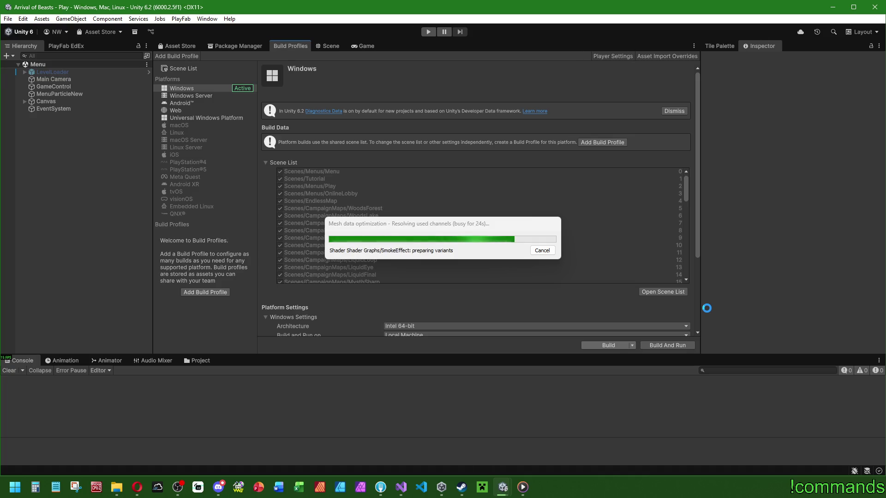
{"action": "left_click", "coordinate": [221, 490]}
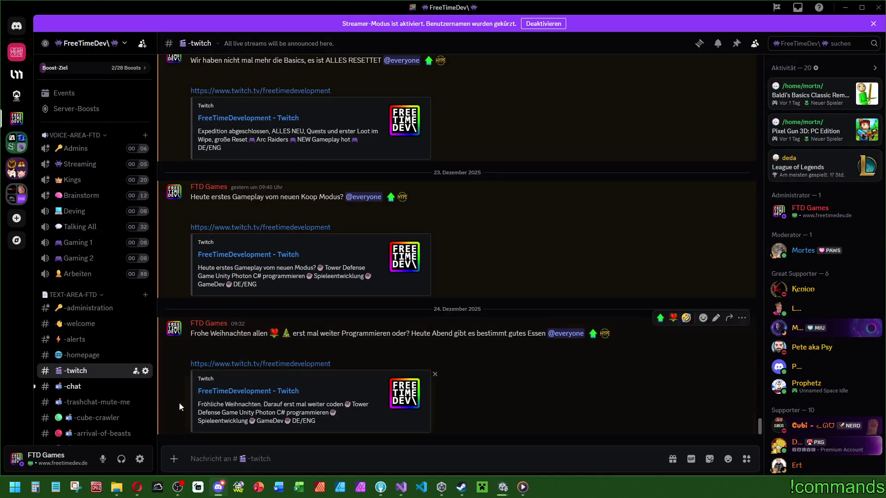
- React with a rose to the 'frohe weihnachten' message in #-chat, then minimize Discord
{"action": "left_click", "coordinate": [70, 390]}
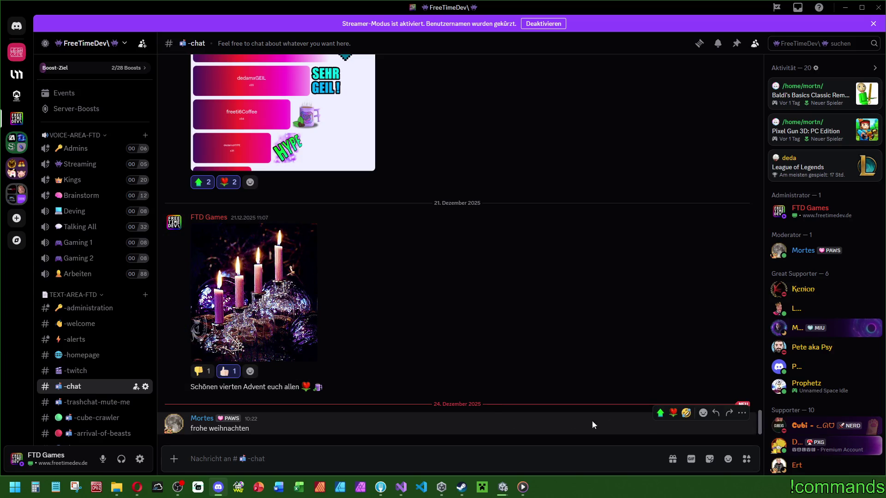
{"action": "left_click", "coordinate": [703, 414]}
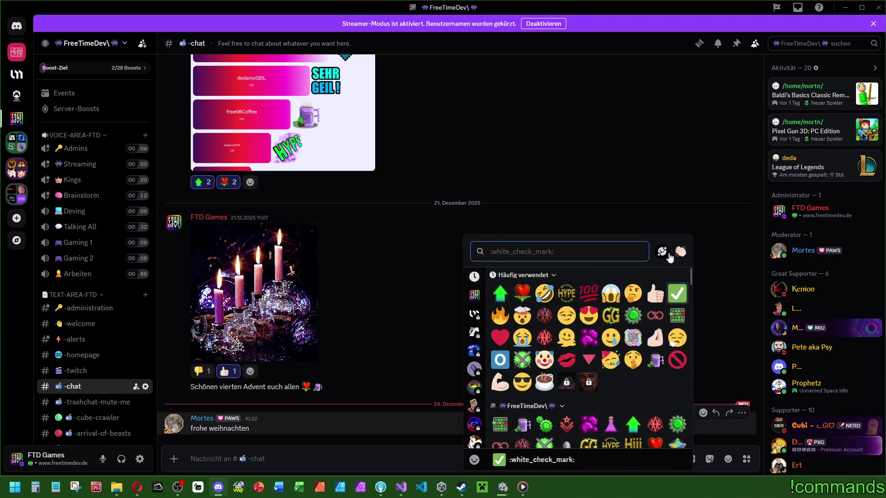
{"action": "left_click", "coordinate": [670, 252]}
{"action": "left_click", "coordinate": [610, 200]}
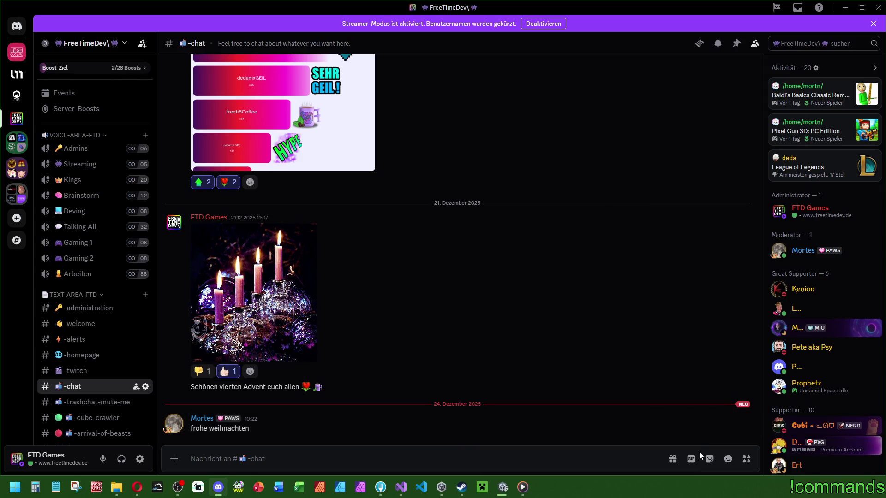
{"action": "left_click", "coordinate": [703, 413]}
{"action": "left_click", "coordinate": [523, 294]}
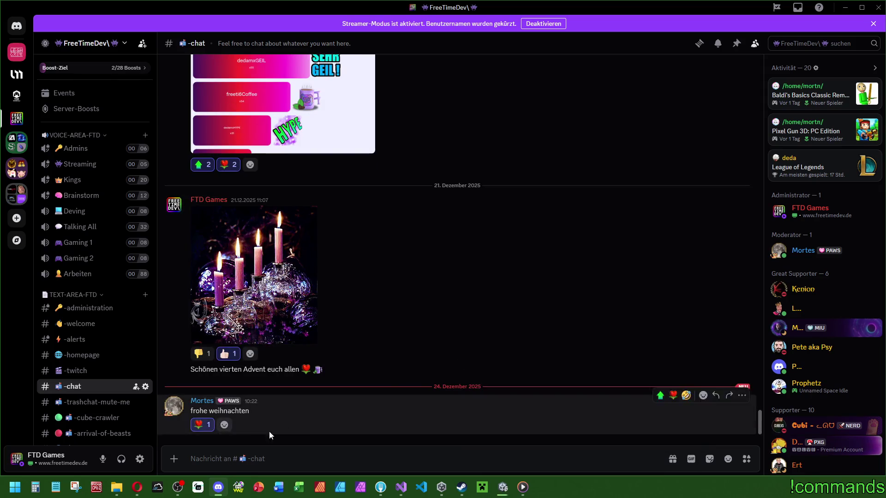
{"action": "left_click", "coordinate": [845, 8]}
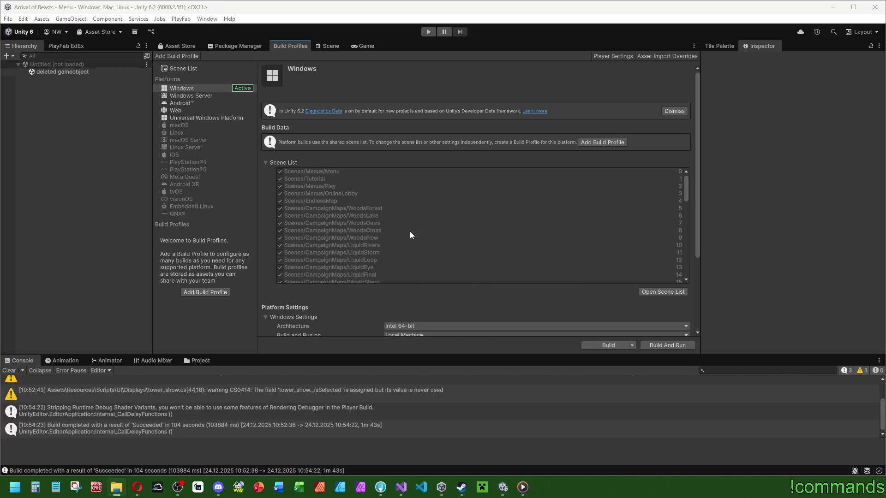
- Enter Play mode, widen the Game view, and start Arrival of Beasts via PLAY ONLINE
{"action": "left_click", "coordinate": [430, 32]}
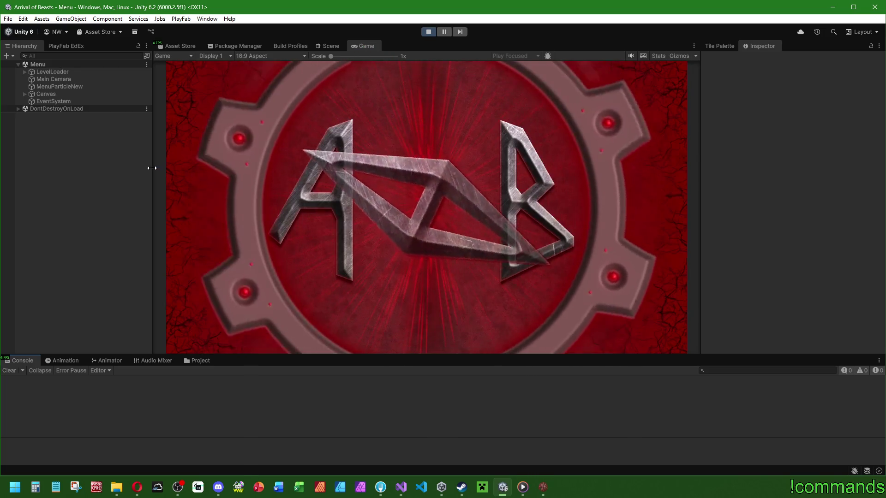
{"action": "left_click_drag", "start_coordinate": [151, 167], "coordinate": [46, 167]}
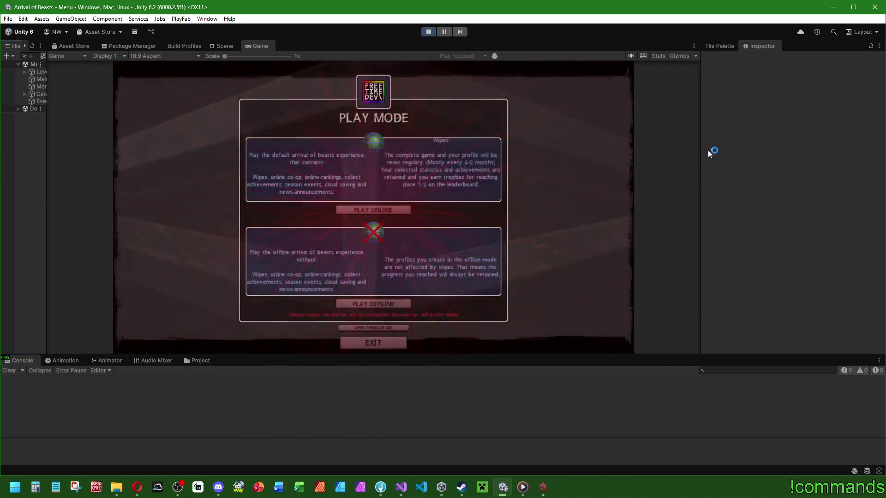
{"action": "left_click_drag", "start_coordinate": [700, 152], "coordinate": [601, 161]}
{"action": "left_click_drag", "start_coordinate": [575, 161], "coordinate": [566, 158]}
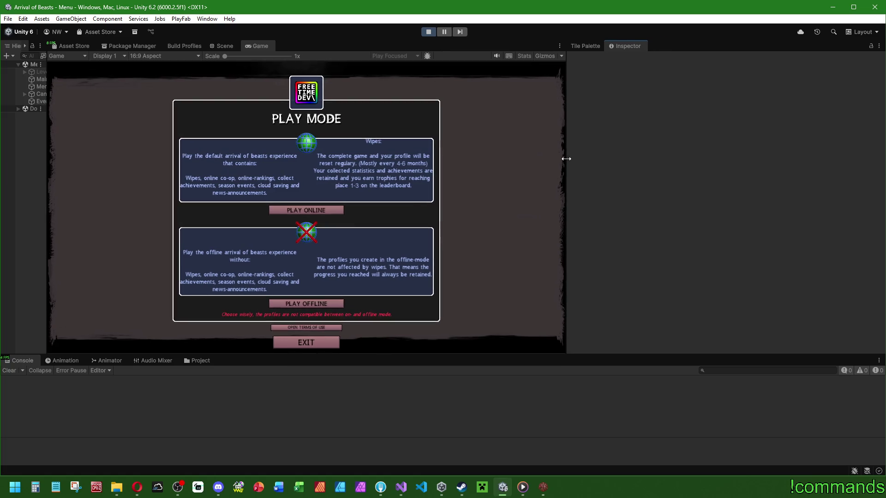
{"action": "left_click", "coordinate": [294, 212]}
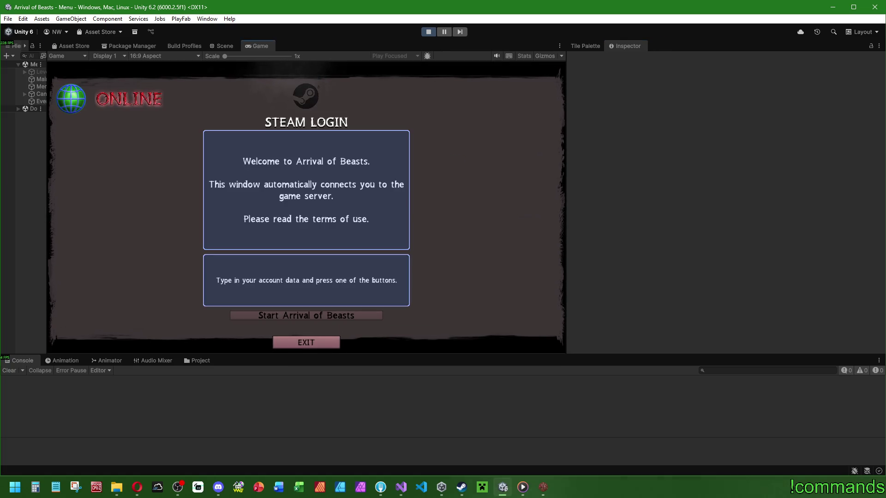
{"action": "left_click", "coordinate": [326, 316]}
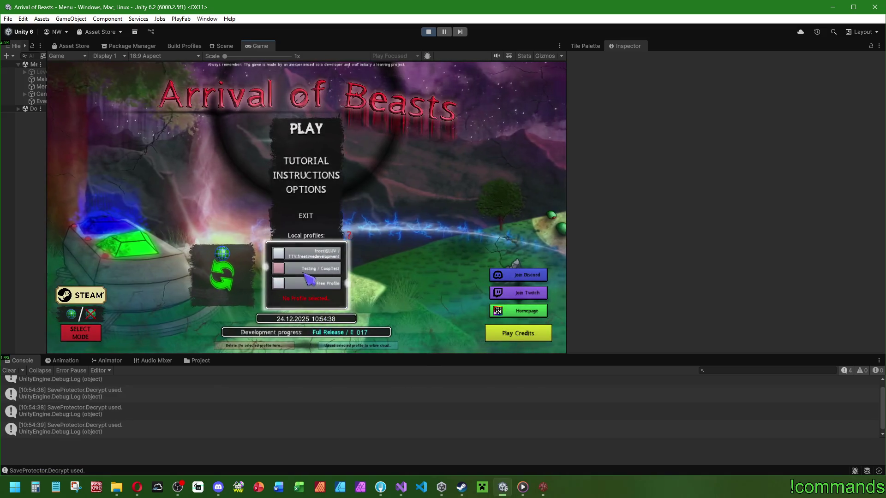
- Launch the built game in its own window, log in, and start the tutorial
{"action": "left_click", "coordinate": [8, 370]}
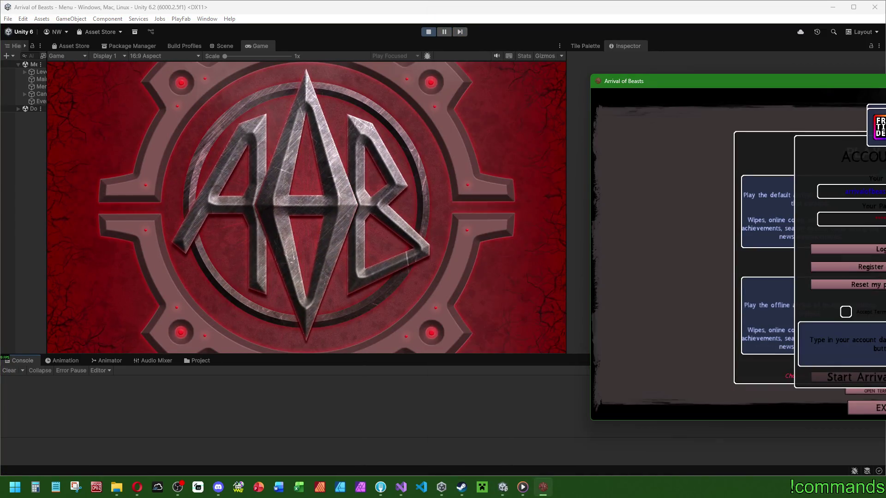
{"action": "mouse_move", "coordinate": [882, 83]}
{"action": "left_mouse_down"}
{"action": "mouse_move", "coordinate": [583, 128]}
{"action": "mouse_move", "coordinate": [591, 139]}
{"action": "left_mouse_up"}
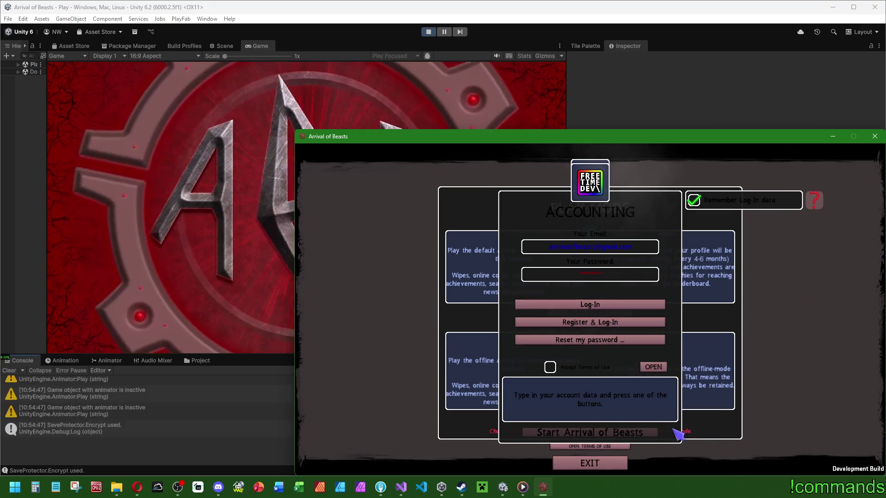
{"action": "left_click", "coordinate": [599, 432]}
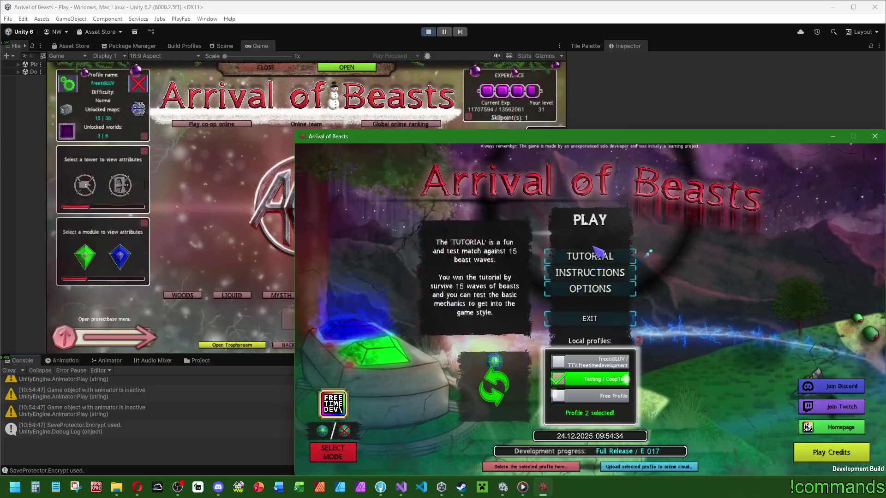
{"action": "left_click", "coordinate": [594, 249]}
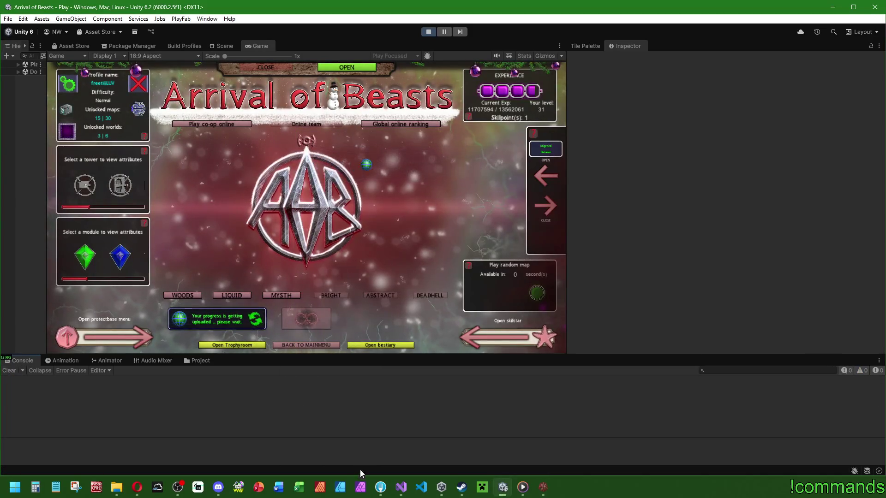
{"action": "left_click", "coordinate": [401, 487]}
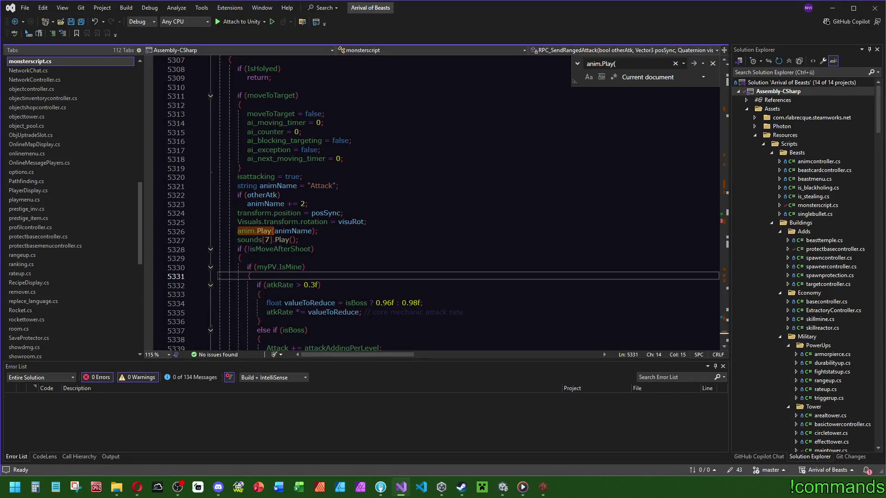
- Open NetworkController.cs, search for 'availa', and go to the SyncRoomsAvailableWithServerByCounter call
{"action": "scroll", "coordinate": [138, 217], "scroll_direction": "up", "scroll_amount": 5}
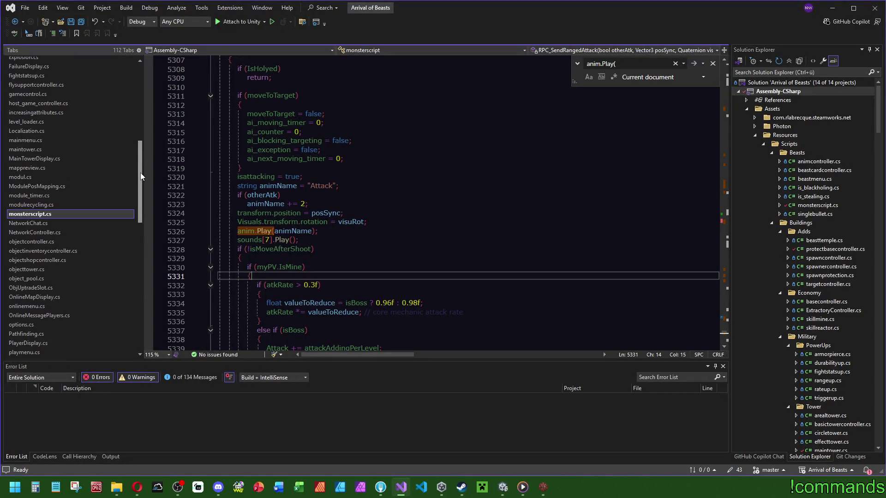
{"action": "left_click", "coordinate": [56, 233]}
{"action": "left_click", "coordinate": [611, 234]}
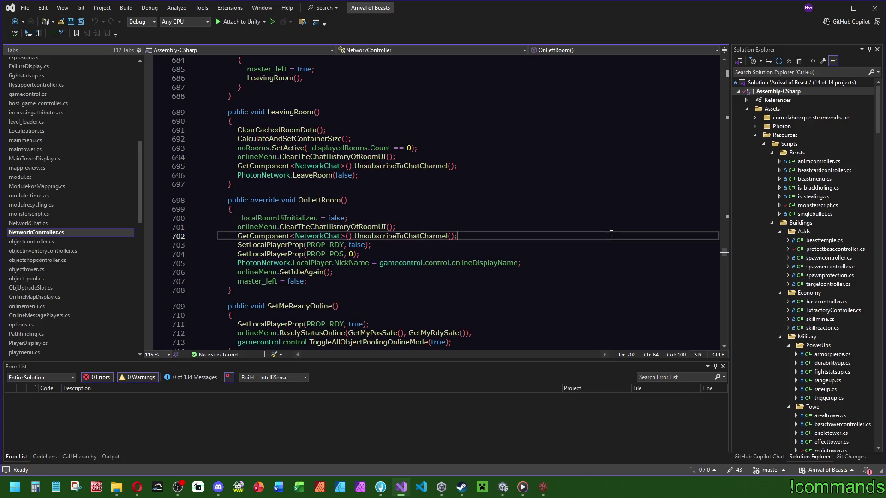
{"action": "key", "text": "ctrl+f"}
{"action": "type", "text": "availa"}
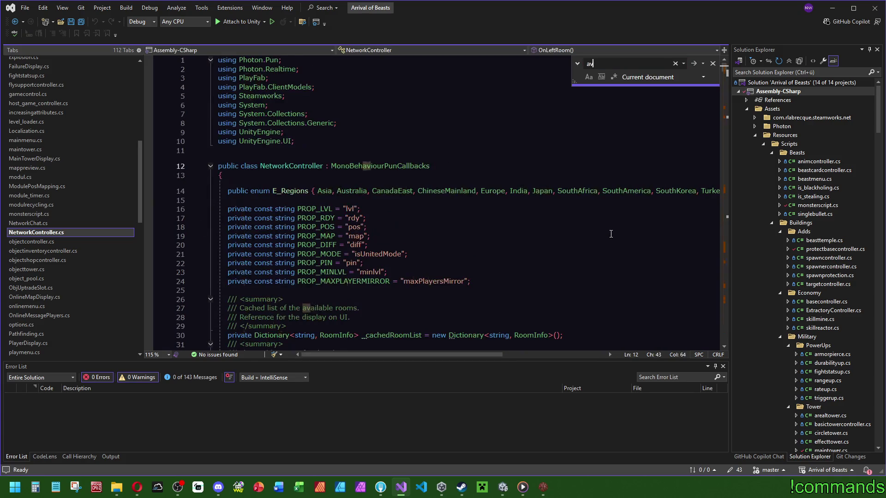
{"action": "left_click_drag", "start_coordinate": [723, 64], "coordinate": [731, 110]}
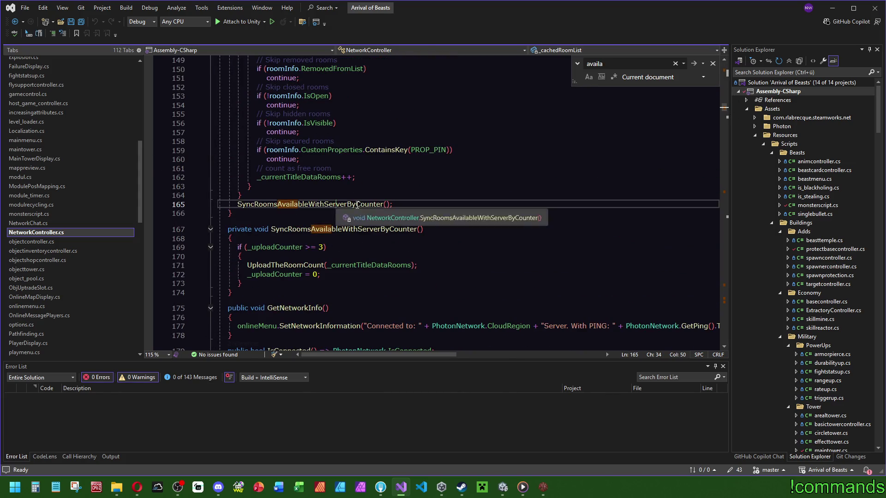
{"action": "left_click", "coordinate": [324, 229], "text": "ctrl"}
- Follow CodeLens references to the CheckTheRoomAmountForServer call on line 138
{"action": "scroll", "coordinate": [504, 228], "scroll_direction": "up", "scroll_amount": 3}
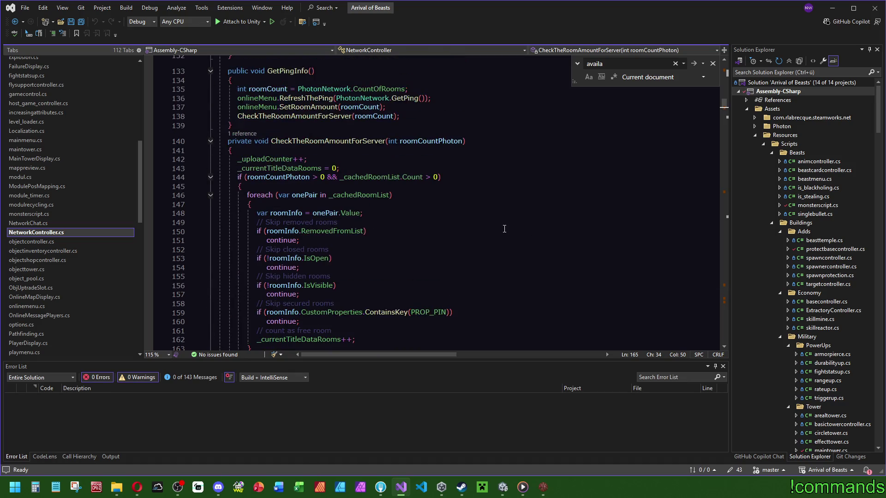
{"action": "left_click", "coordinate": [245, 134]}
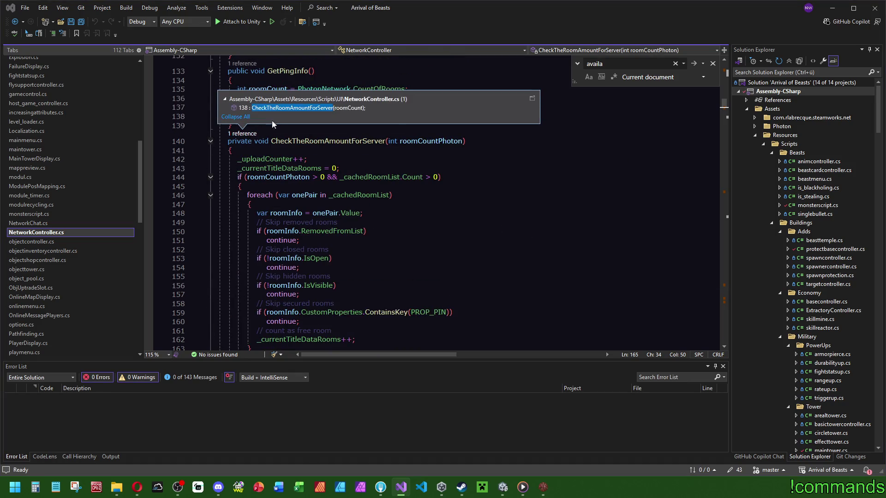
{"action": "left_click", "coordinate": [304, 110]}
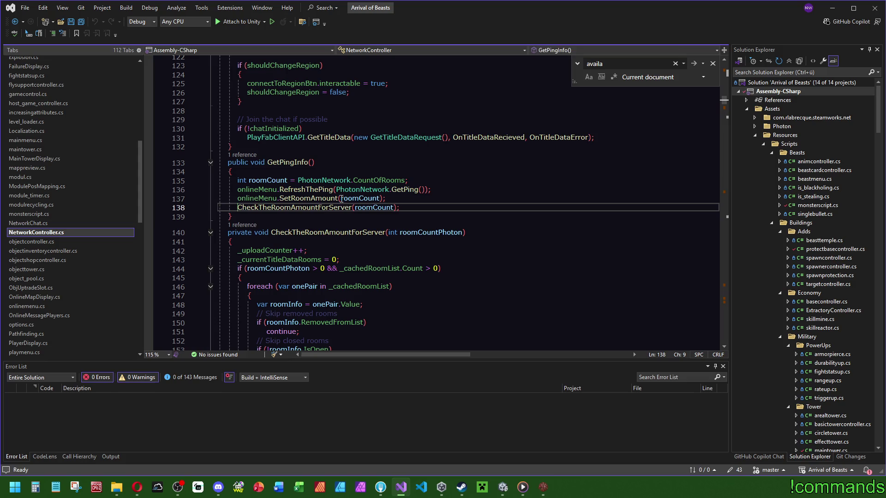
{"action": "left_click", "coordinate": [302, 207]}
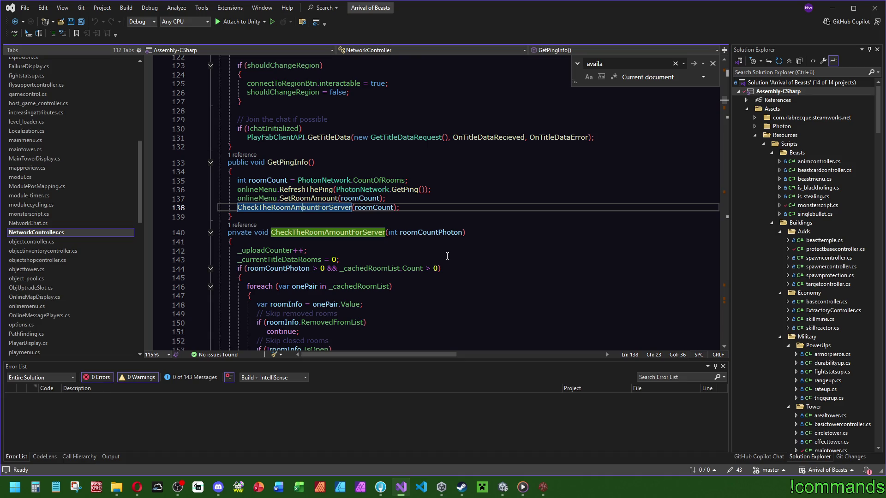
- Review the _currentTitleDataRooms usages around lines 155–162, then minimize Visual Studio
{"action": "scroll", "coordinate": [447, 256], "scroll_direction": "down", "scroll_amount": 6}
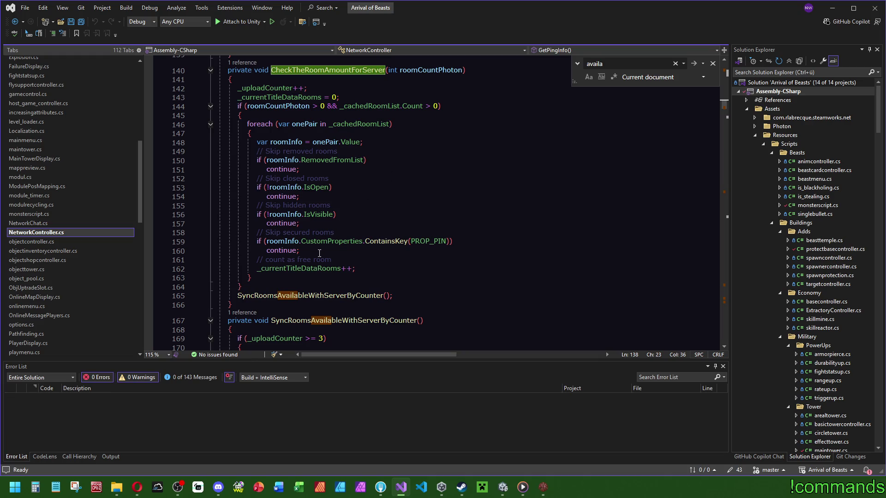
{"action": "left_click", "coordinate": [340, 268]}
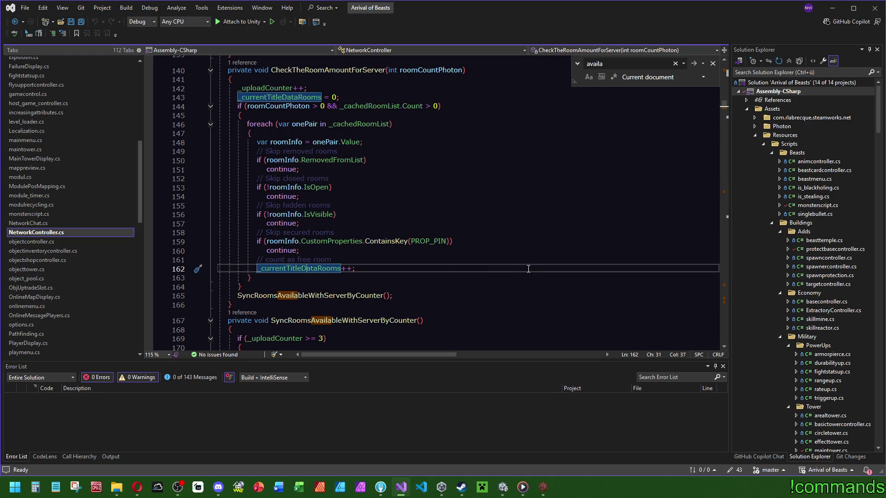
{"action": "scroll", "coordinate": [528, 269], "scroll_direction": "down", "scroll_amount": 1}
{"action": "scroll", "coordinate": [495, 251], "scroll_direction": "up", "scroll_amount": 1}
{"action": "left_click", "coordinate": [421, 272]}
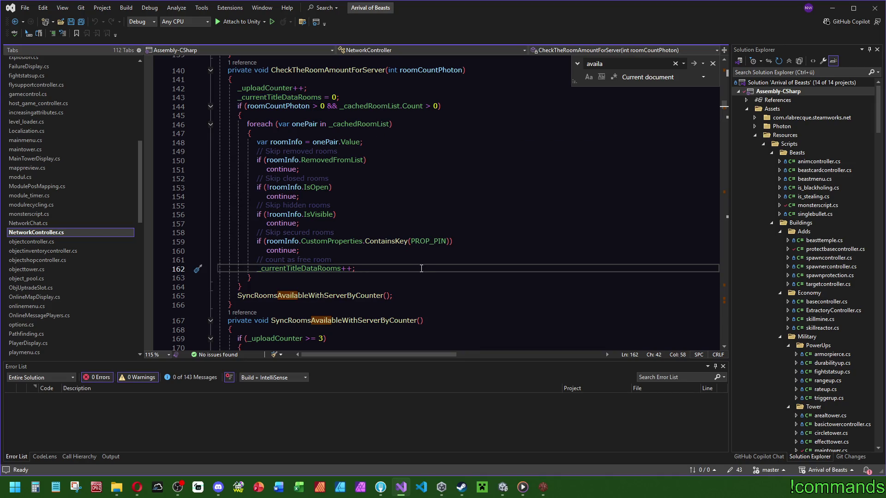
{"action": "left_click", "coordinate": [520, 208]}
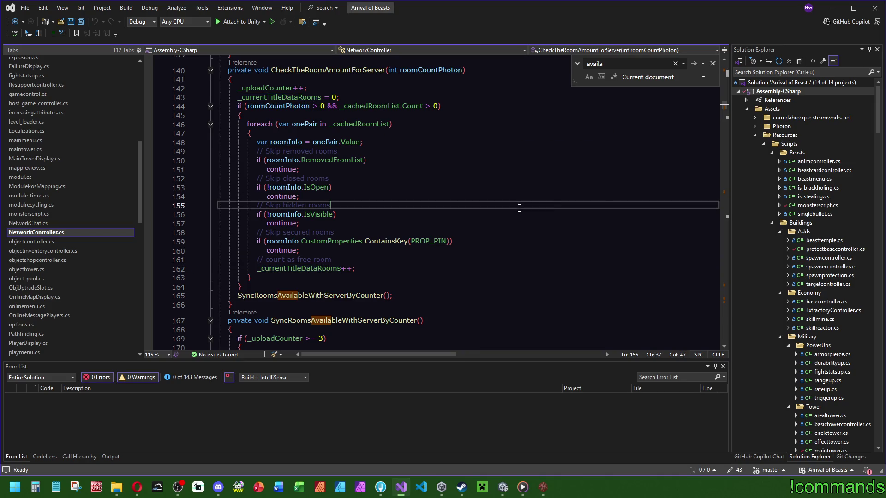
{"action": "left_click", "coordinate": [832, 12]}
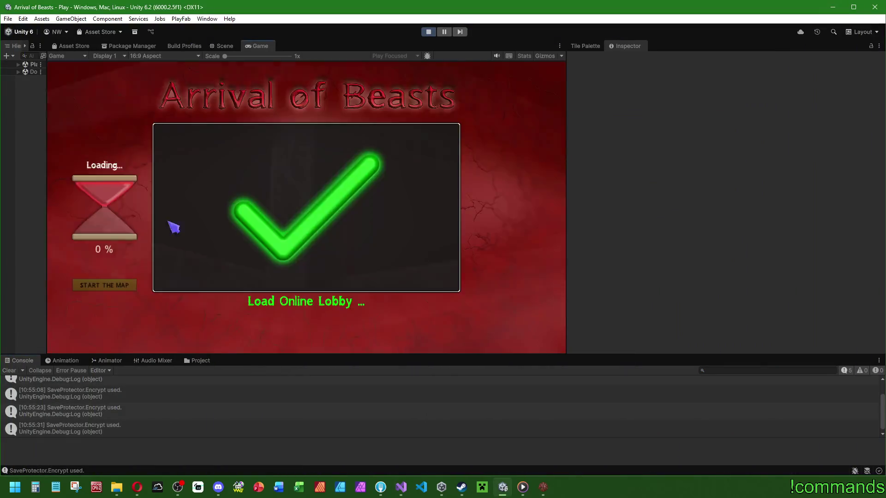
- Clear the Console, create private room Efsgs Dfg in the editor game, and bring the built game forward
{"action": "left_click", "coordinate": [13, 372]}
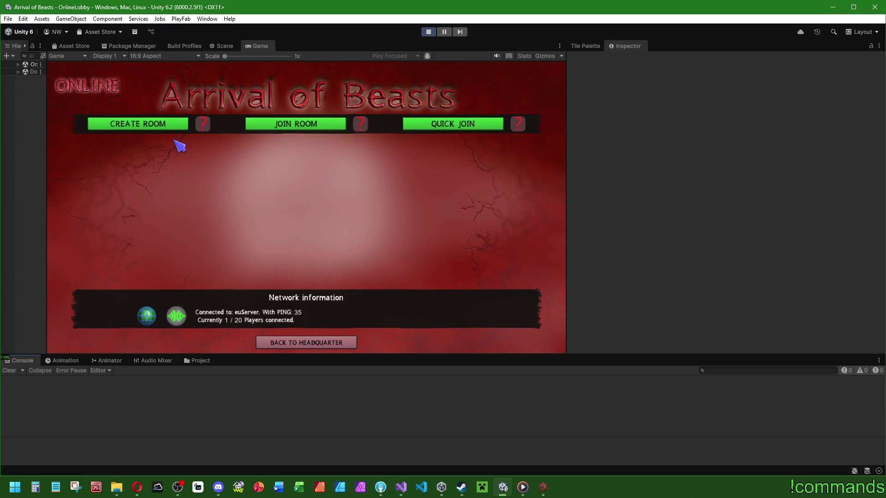
{"action": "left_click", "coordinate": [175, 127]}
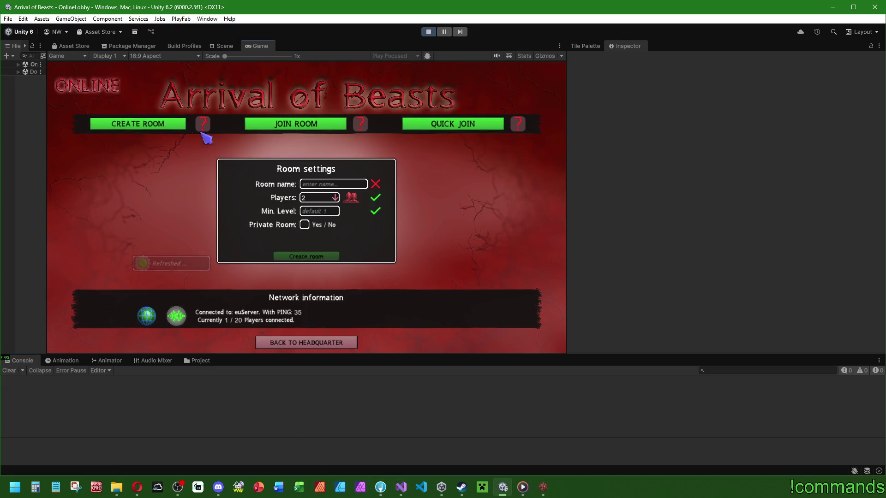
{"action": "left_click", "coordinate": [322, 187]}
{"action": "type", "text": "Tiga-Hq"}
{"action": "left_click", "coordinate": [304, 225]}
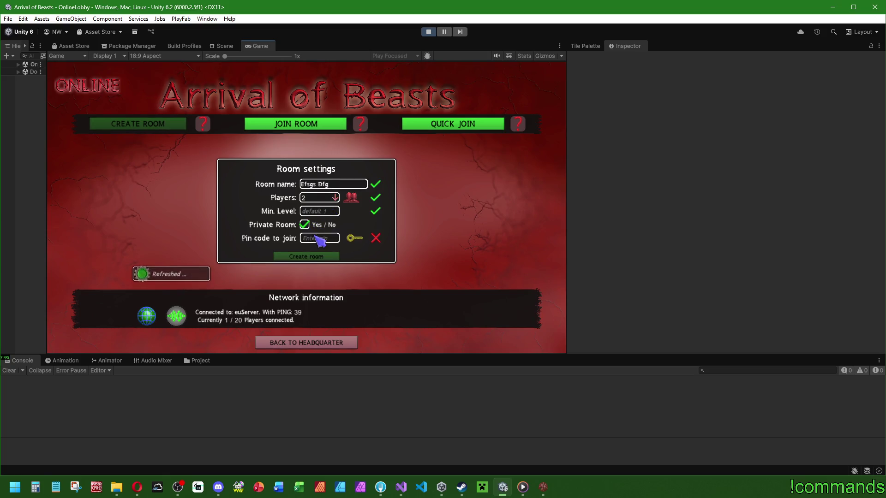
{"action": "left_click", "coordinate": [321, 264]}
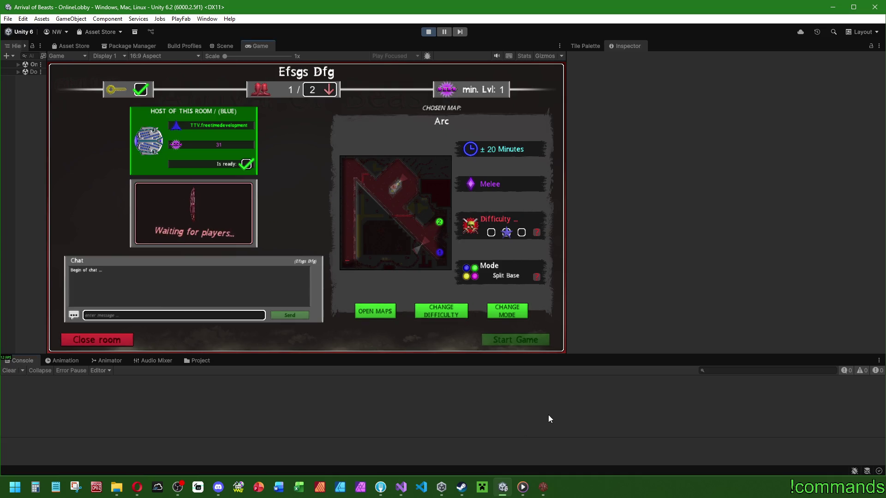
{"action": "left_click", "coordinate": [551, 492]}
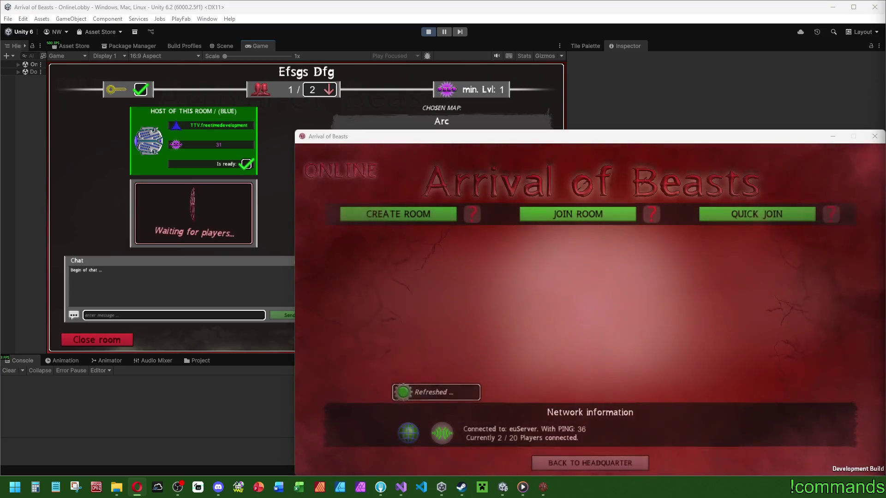
- List Available Rooms in the built game, then jump to the CheckTheRoomAmountForServer call in Visual Studio
{"action": "left_click", "coordinate": [602, 216]}
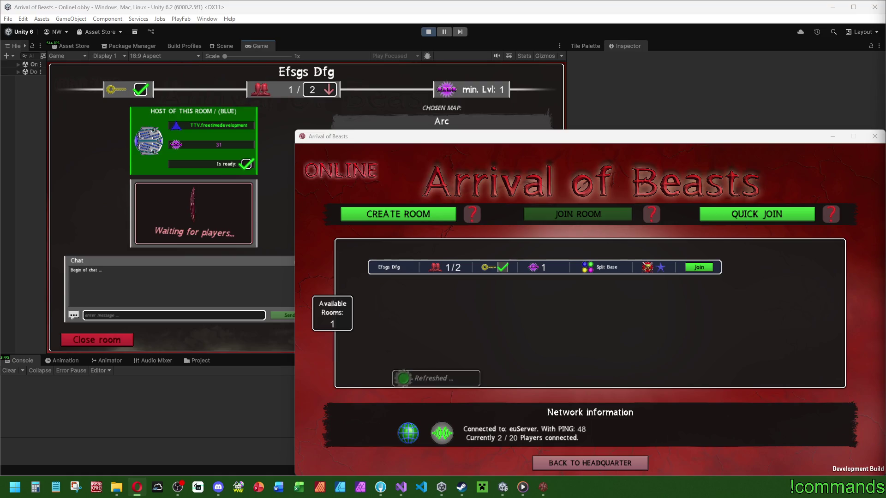
{"action": "left_click", "coordinate": [401, 487]}
{"action": "scroll", "coordinate": [389, 166], "scroll_direction": "up", "scroll_amount": 4}
{"action": "left_click", "coordinate": [240, 175]}
{"action": "double_click", "coordinate": [277, 143]}
{"action": "scroll", "coordinate": [297, 197], "scroll_direction": "up", "scroll_amount": 3}
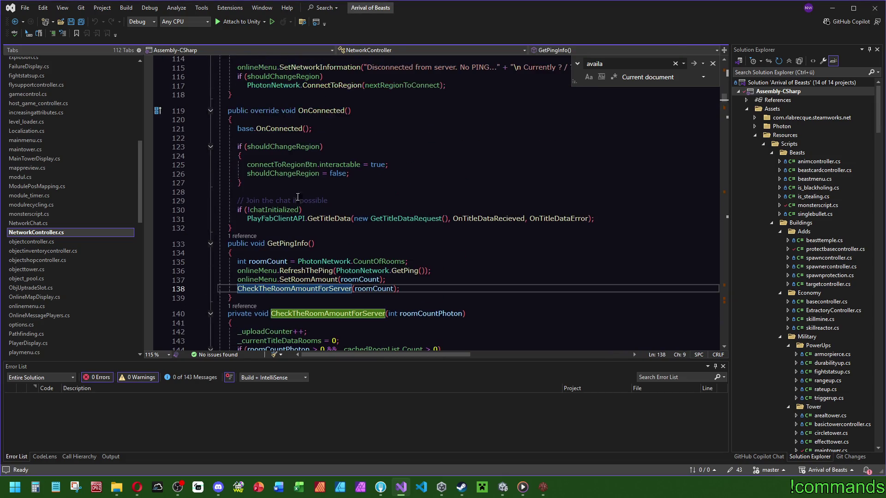
- Go from the GetPingInfo call in onlinemenu.cs to its definition in NetworkController.cs
{"action": "left_click", "coordinate": [242, 236]}
{"action": "double_click", "coordinate": [295, 208]}
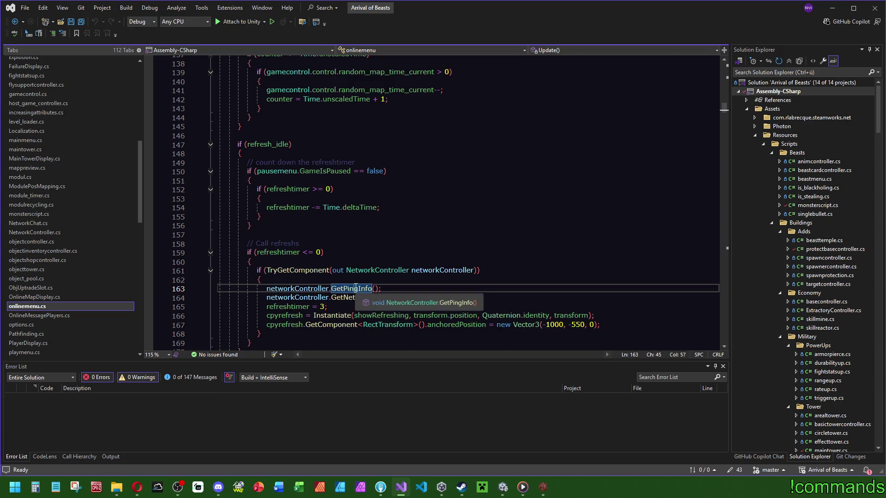
{"action": "key", "text": "F12"}
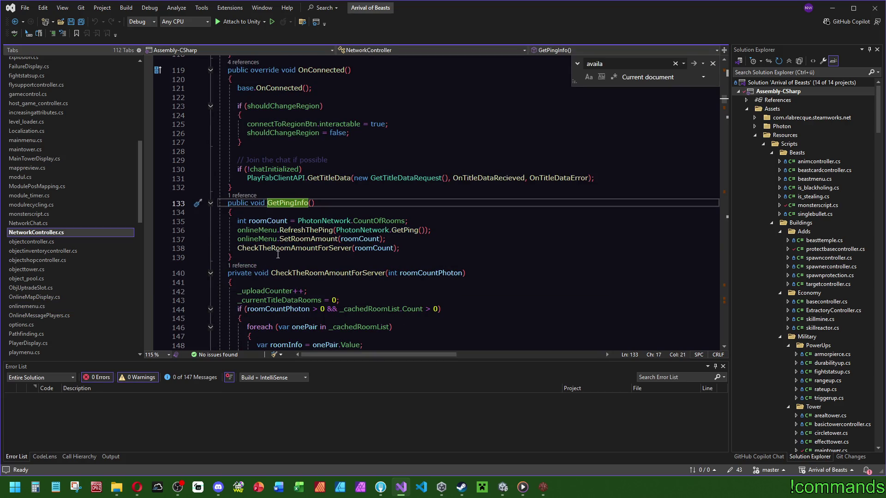
- Trace CheckTheRoomAmountForServer, _currentTitleDataRooms, _uploadCounter and the SyncRoomsAvailableWithServerByCounter definition
{"action": "left_click", "coordinate": [296, 249]}
{"action": "scroll", "coordinate": [469, 267], "scroll_direction": "down", "scroll_amount": 3}
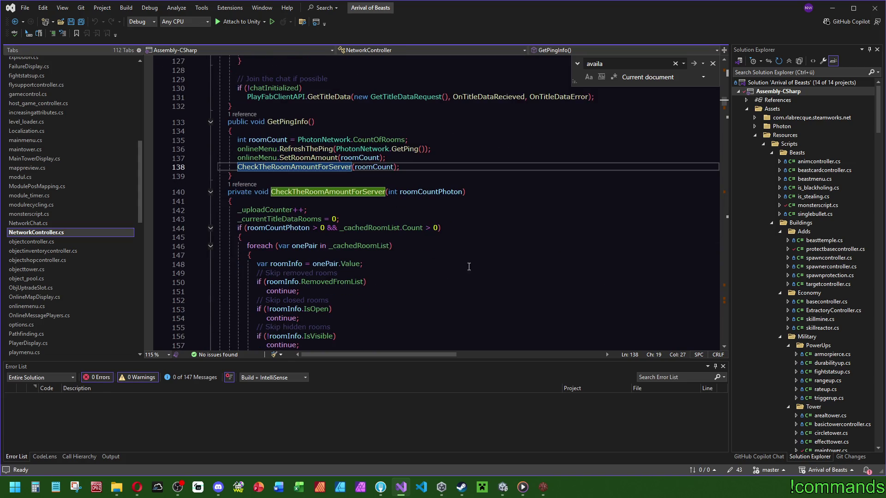
{"action": "left_click", "coordinate": [269, 219]}
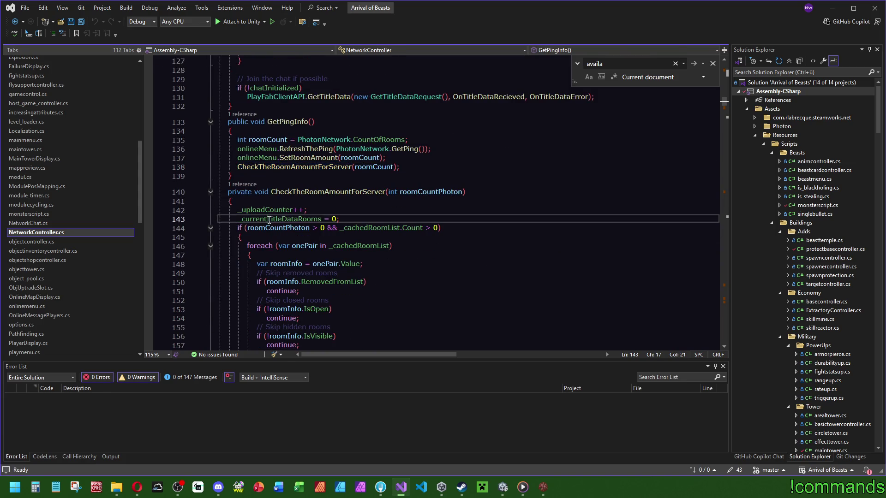
{"action": "scroll", "coordinate": [466, 229], "scroll_direction": "down", "scroll_amount": 3}
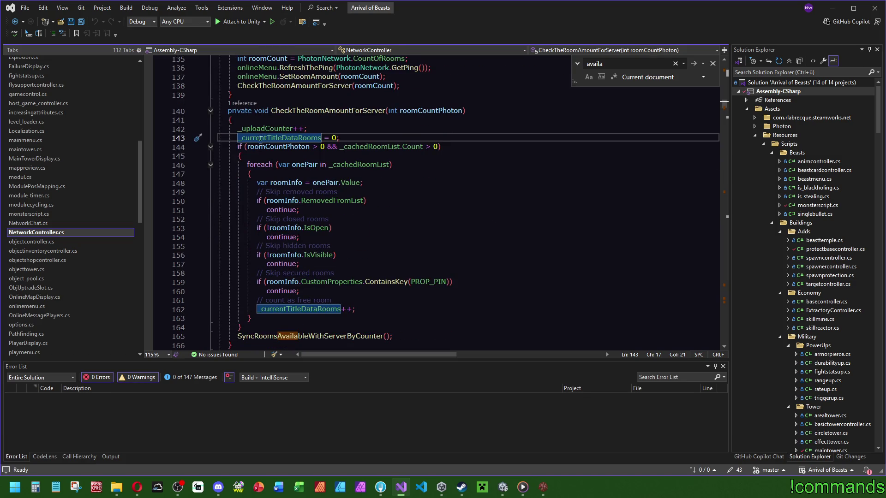
{"action": "left_click", "coordinate": [266, 129]}
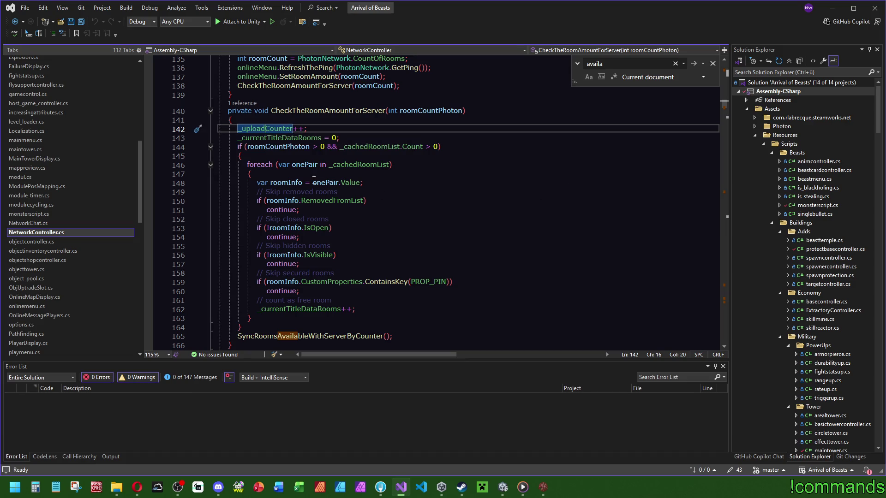
{"action": "left_click", "coordinate": [301, 343], "text": "ctrl"}
{"action": "key", "text": "Down"}
{"action": "key", "text": "Down"}
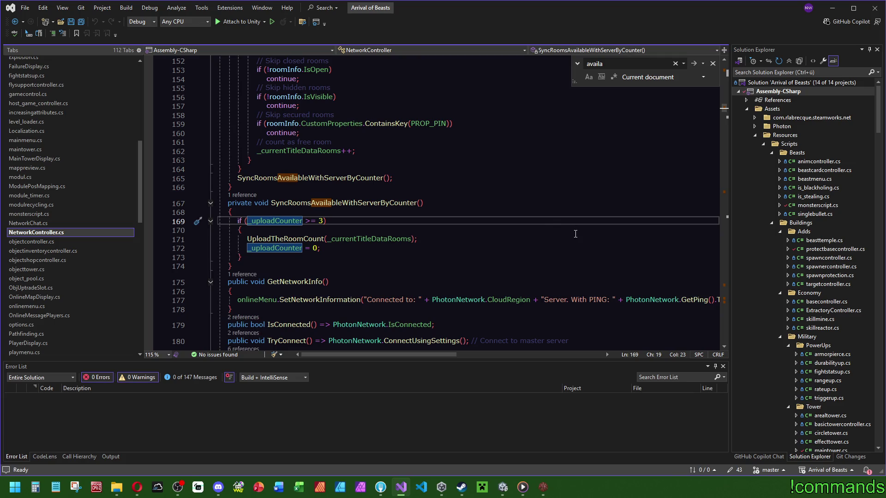
- Check the game's lobby, then inspect _currentTitleDataRooms and the PROP_PIN room check before hiding Visual Studio
{"action": "left_click", "coordinate": [542, 487]}
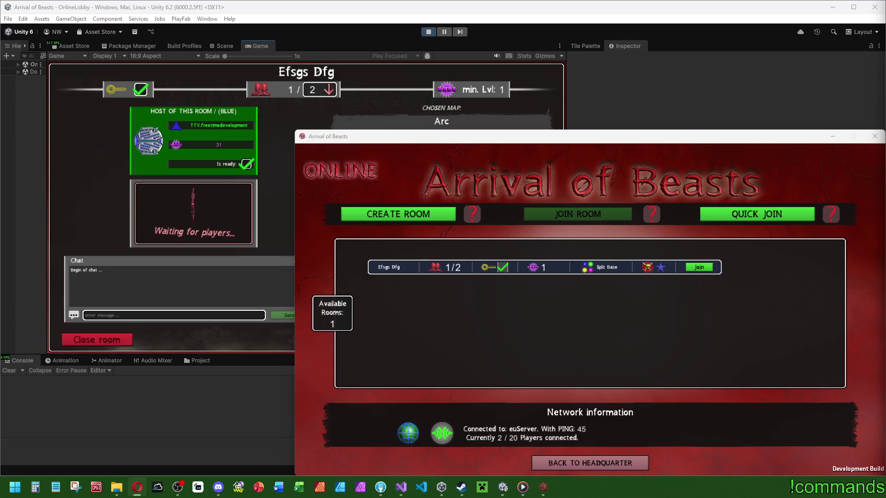
{"action": "left_click", "coordinate": [401, 488]}
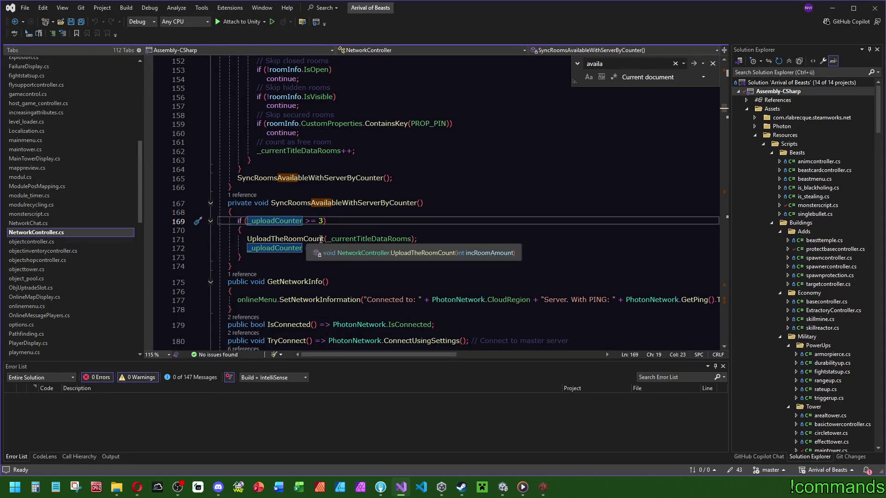
{"action": "left_click", "coordinate": [381, 239]}
{"action": "scroll", "coordinate": [395, 224], "scroll_direction": "up", "scroll_amount": 7}
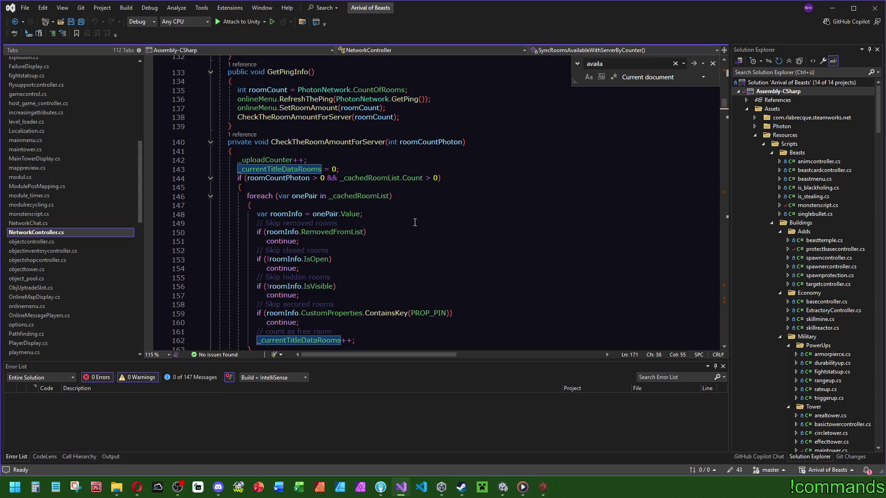
{"action": "scroll", "coordinate": [439, 282], "scroll_direction": "down", "scroll_amount": 2}
{"action": "left_click", "coordinate": [429, 259]}
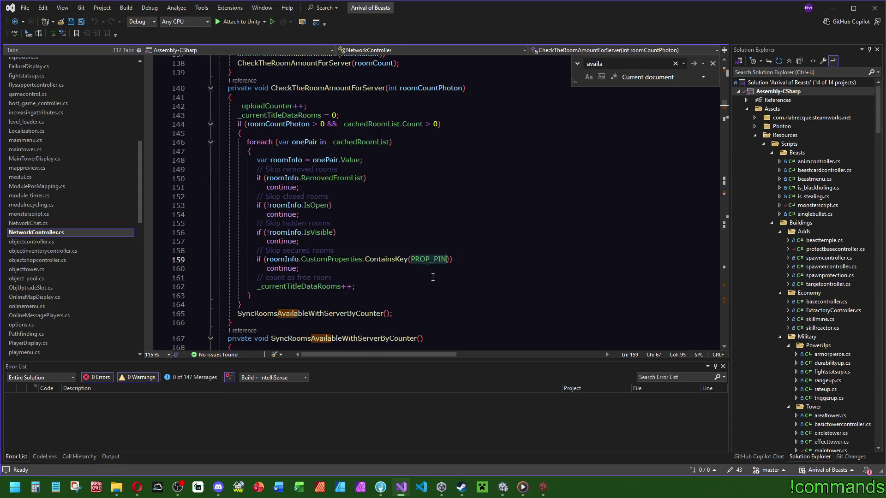
{"action": "left_click", "coordinate": [444, 169]}
{"action": "left_click", "coordinate": [833, 8]}
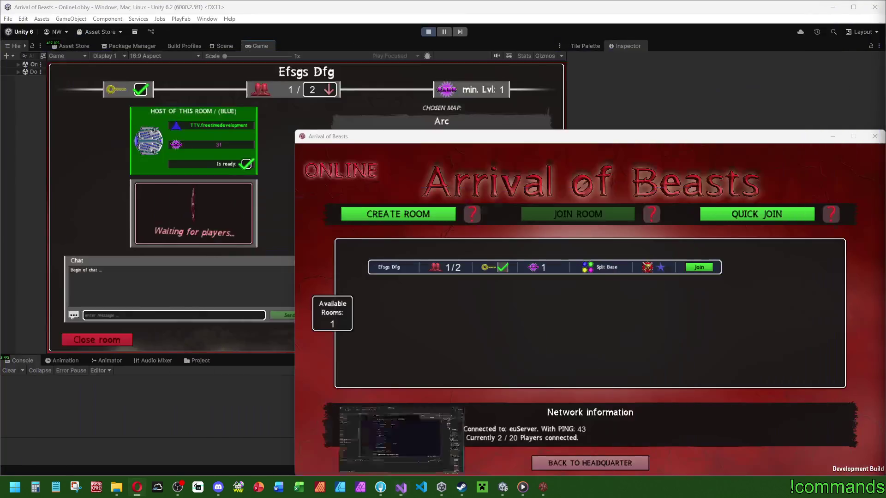
- Join room Efsgs Dfg with its PIN from the build and mark the second player ready
{"action": "left_click", "coordinate": [699, 267]}
{"action": "left_click", "coordinate": [769, 276]}
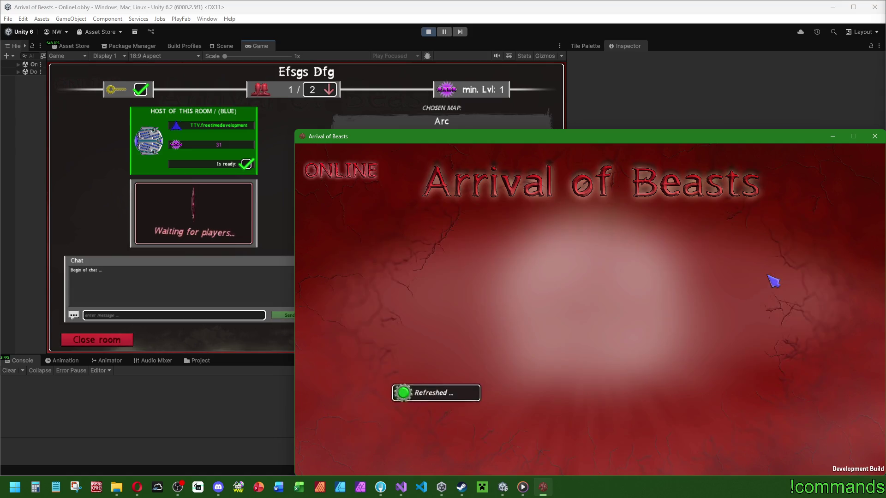
{"action": "left_click", "coordinate": [830, 465]}
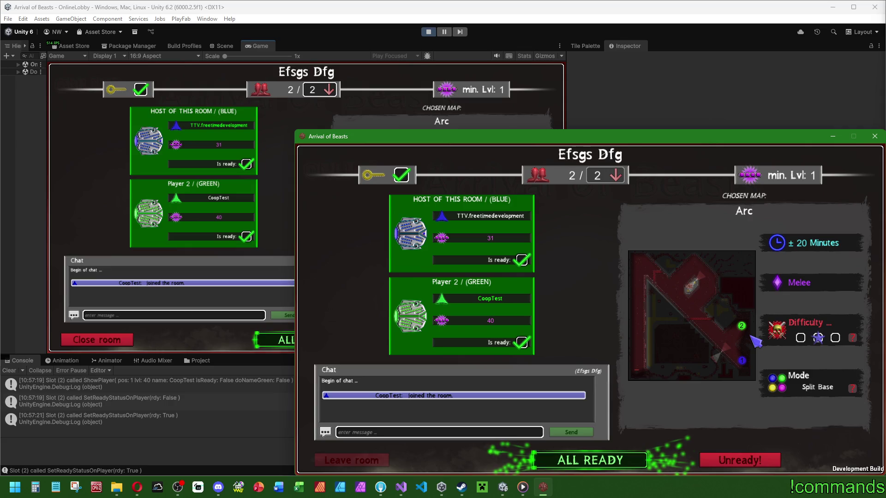
{"action": "key", "text": "alt+Tab"}
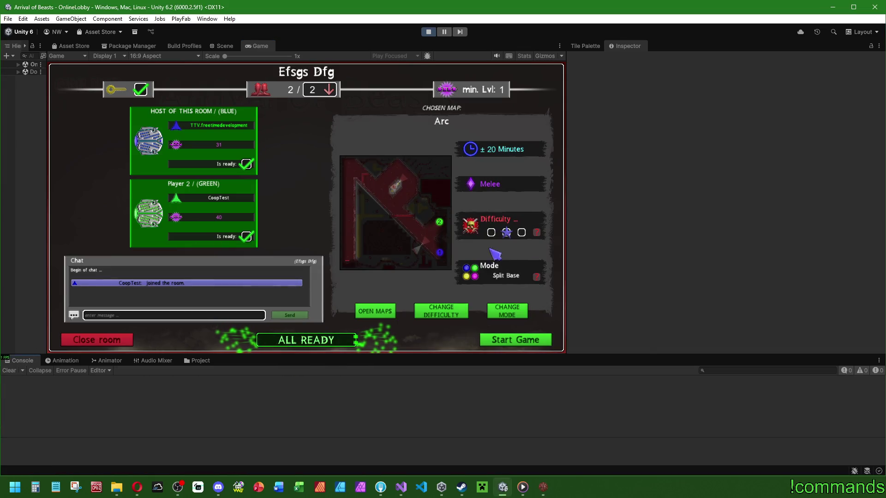
- Switch the lobby to United Base mode, re-ready the second player, and start the Arc match
{"action": "left_click", "coordinate": [495, 314]}
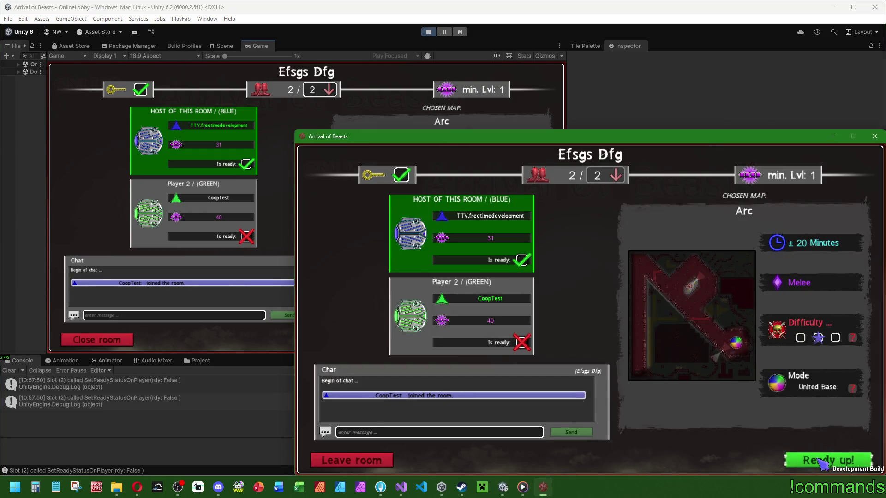
{"action": "left_click", "coordinate": [822, 462]}
{"action": "left_click", "coordinate": [14, 373]}
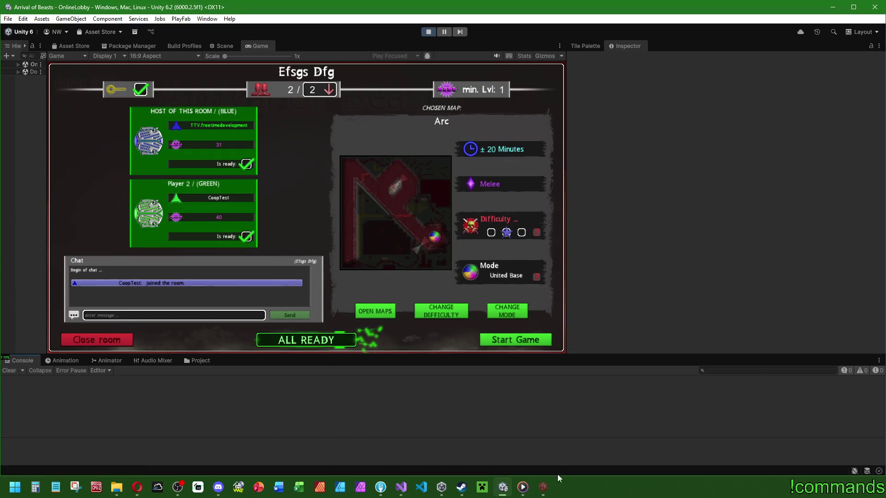
{"action": "left_click", "coordinate": [544, 486]}
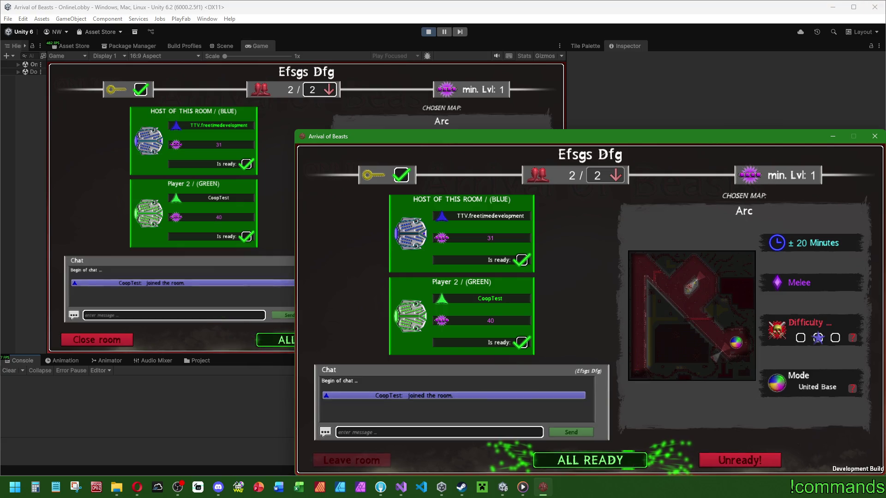
{"action": "key", "text": "alt+Tab"}
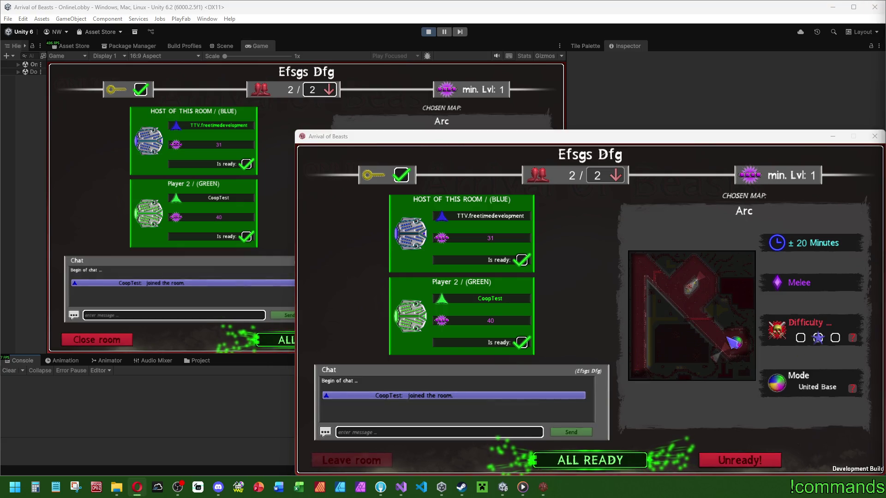
{"action": "left_click", "coordinate": [285, 212]}
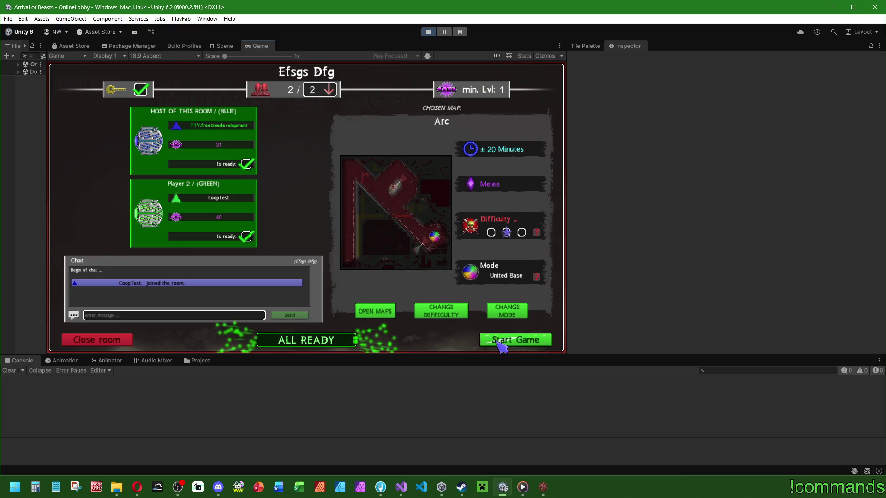
{"action": "left_click", "coordinate": [497, 342]}
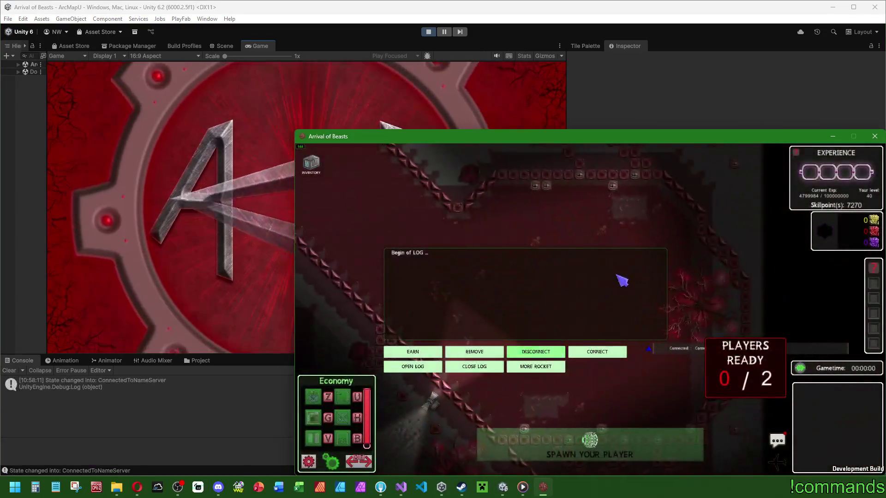
- Clear the Console and spawn the host's player in the editor and the second player in the build
{"action": "left_click", "coordinate": [7, 373]}
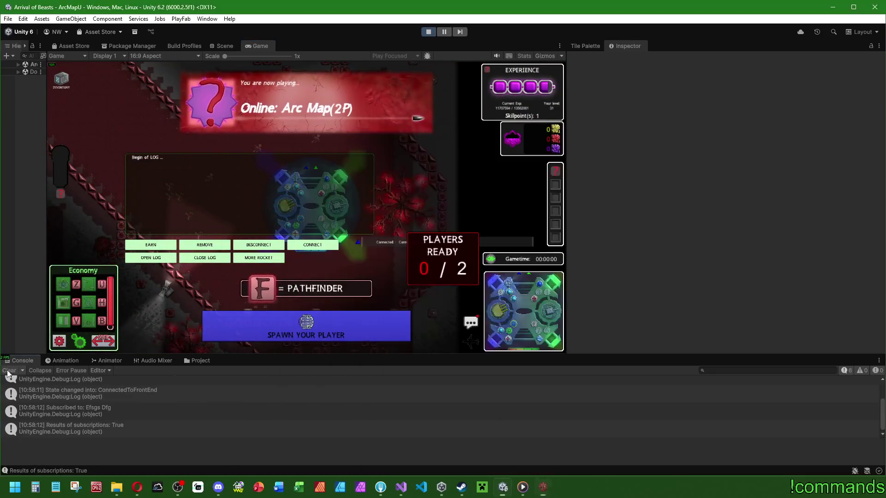
{"action": "left_click", "coordinate": [9, 371]}
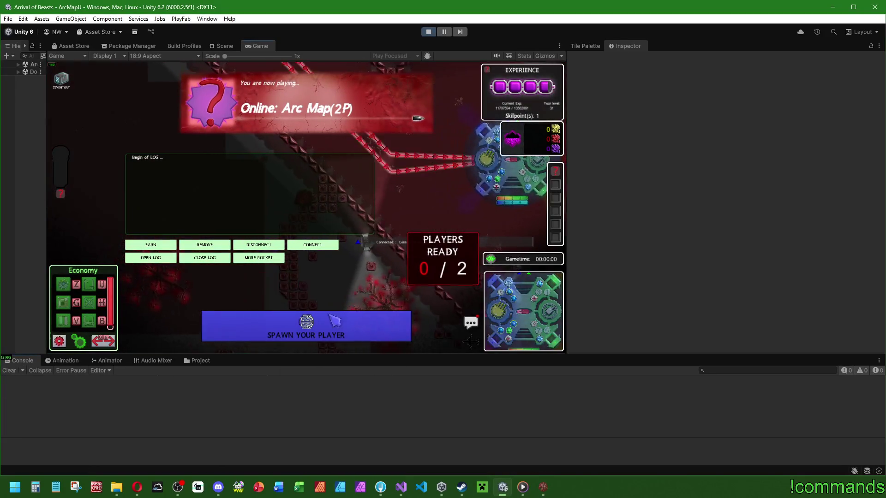
{"action": "left_click", "coordinate": [325, 318]}
{"action": "left_click", "coordinate": [354, 273]}
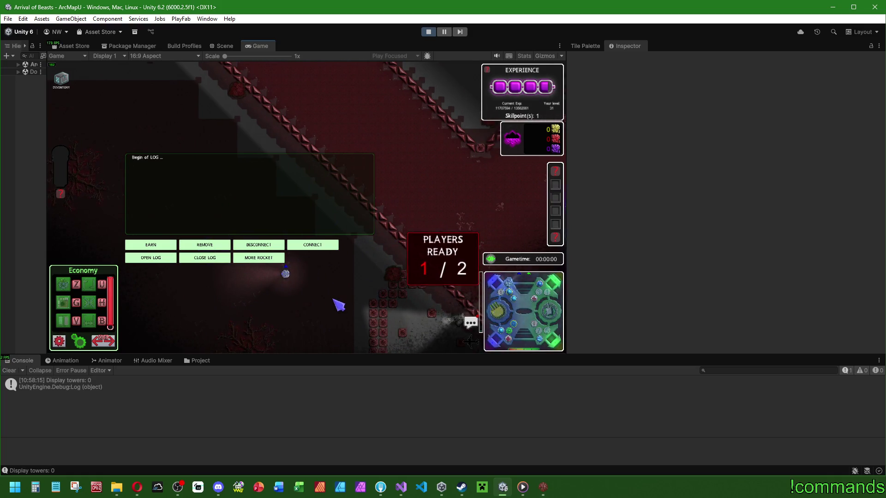
{"action": "left_click", "coordinate": [543, 487]}
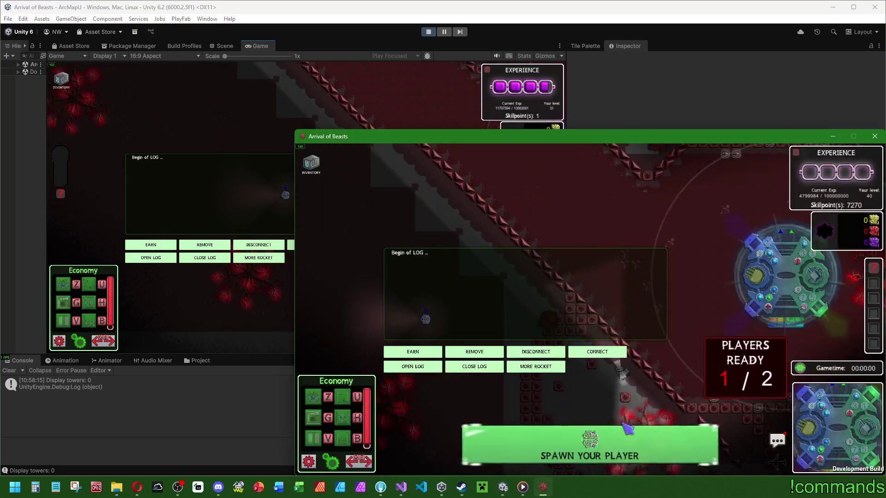
{"action": "left_click", "coordinate": [551, 437]}
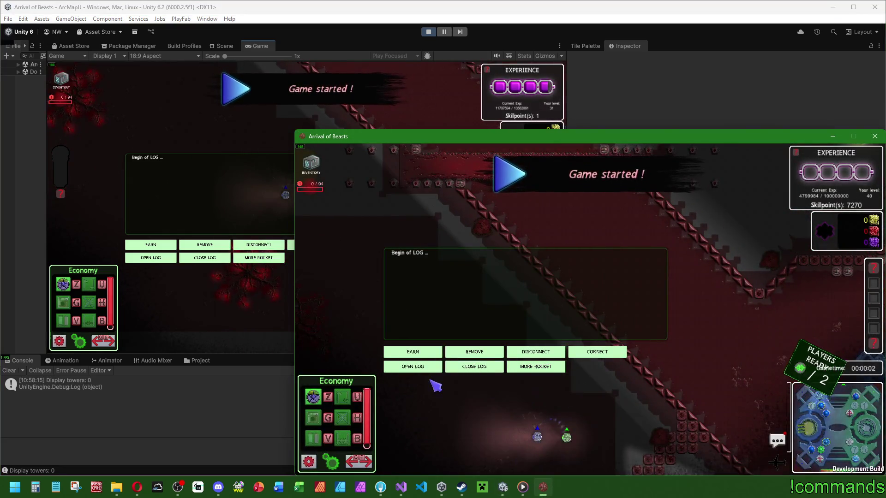
- Place an economy building beside the host's player and switch the build panel to military towers
{"action": "left_click", "coordinate": [270, 300]}
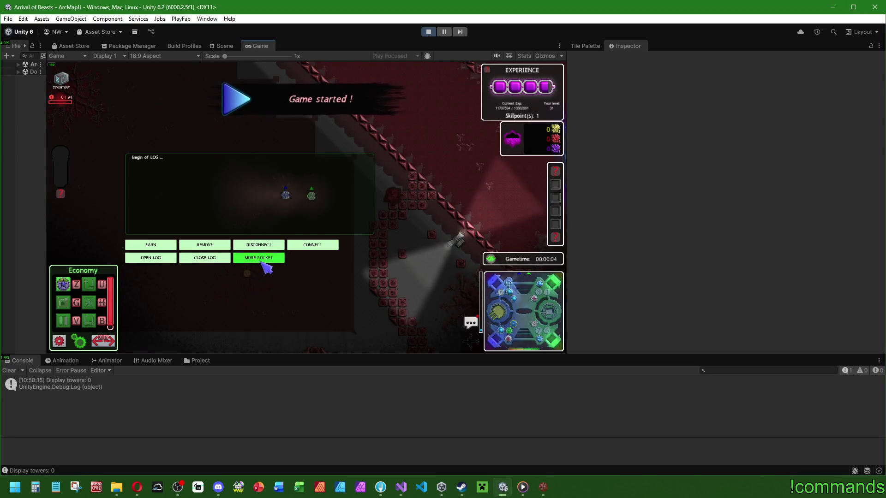
{"action": "left_click", "coordinate": [79, 288]}
{"action": "left_click", "coordinate": [284, 300]}
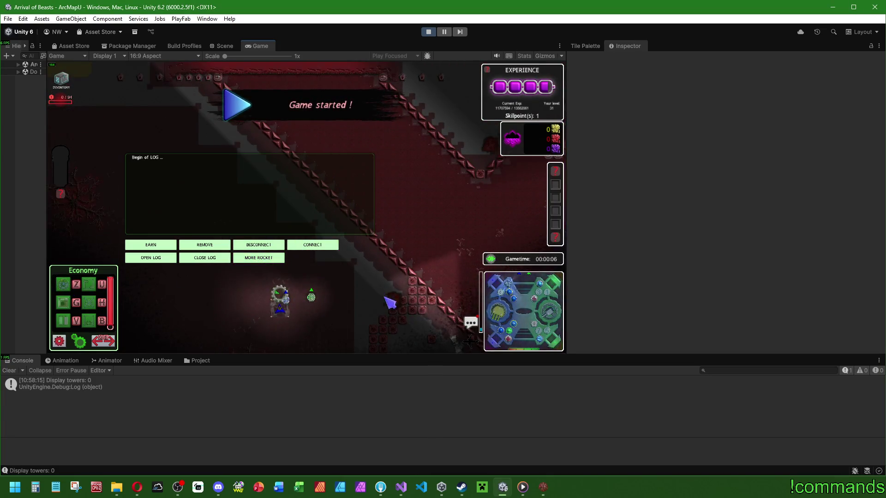
{"action": "left_click", "coordinate": [540, 490]}
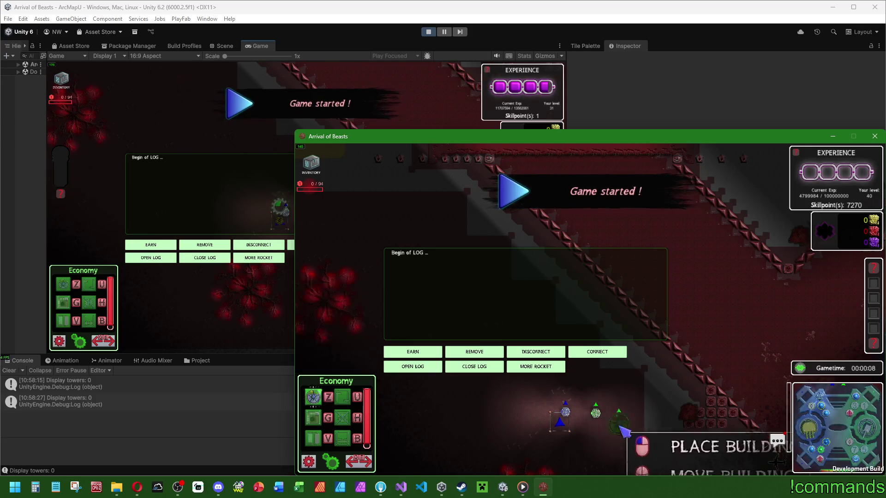
{"action": "left_click", "coordinate": [224, 283]}
{"action": "left_click", "coordinate": [259, 258]}
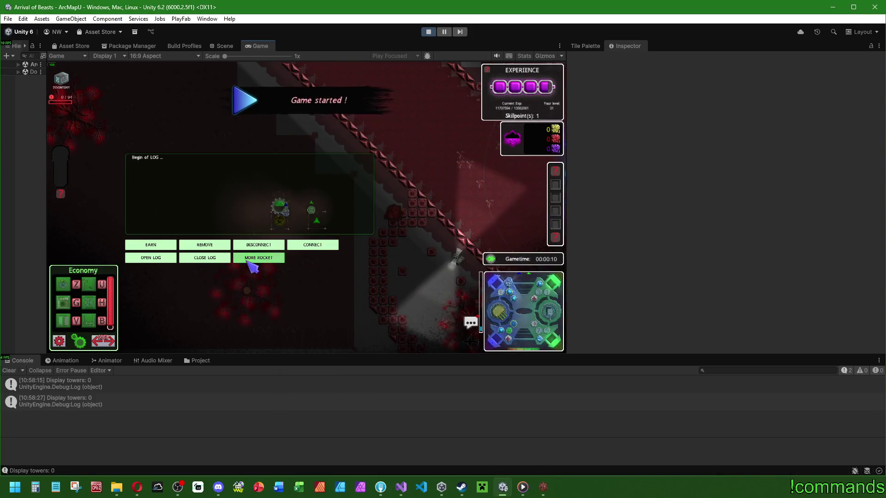
{"action": "scroll", "coordinate": [92, 314], "scroll_direction": "down", "scroll_amount": 3}
{"action": "mouse_move", "coordinate": [70, 312]}
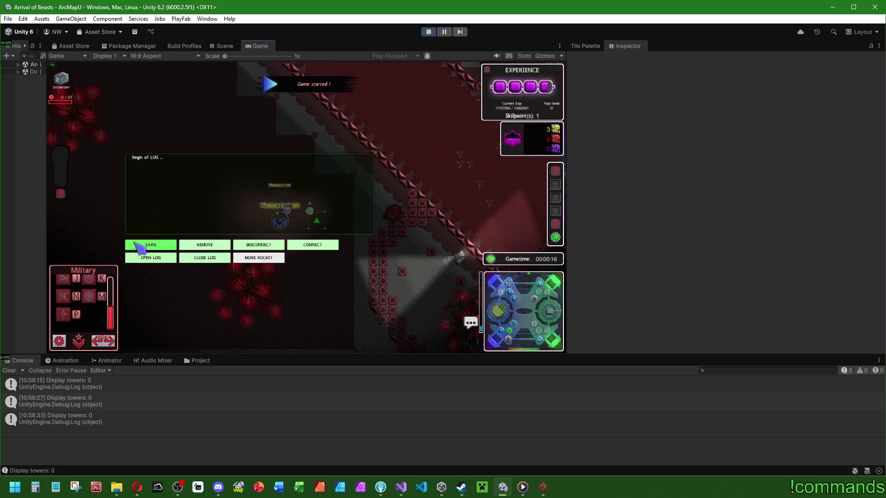
- Place a gear building, then review the player base info and connected players list in the build
{"action": "left_click", "coordinate": [64, 315]}
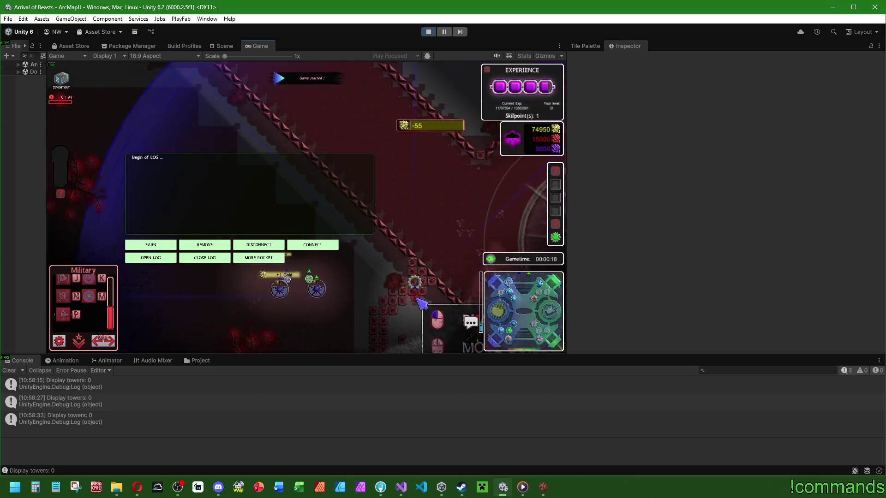
{"action": "left_click", "coordinate": [290, 291]}
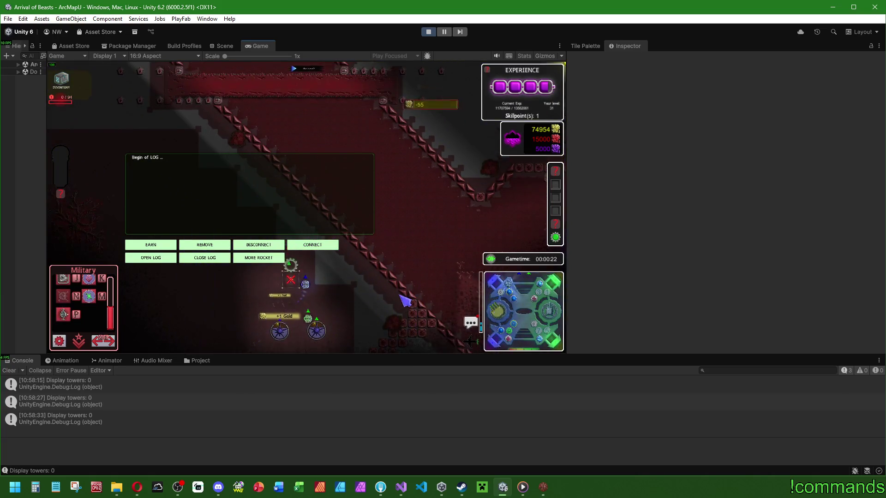
{"action": "left_click", "coordinate": [543, 488]}
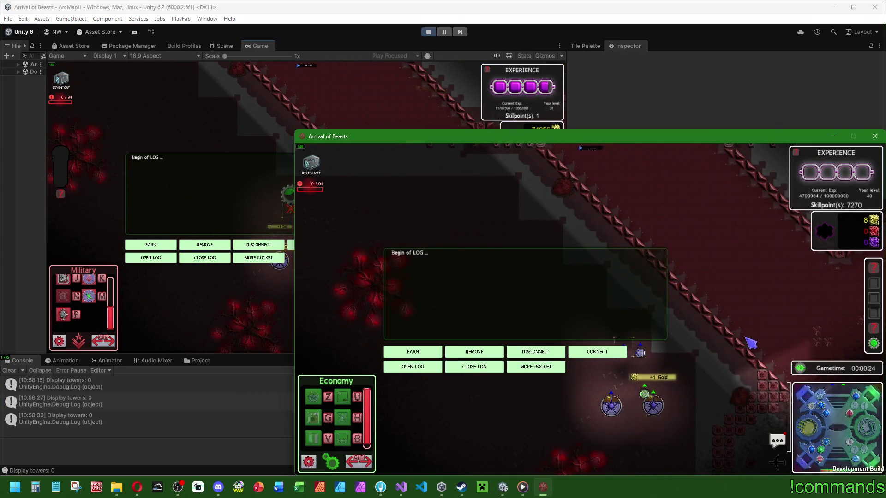
{"action": "key", "text": "d"}
{"action": "left_click", "coordinate": [768, 341]}
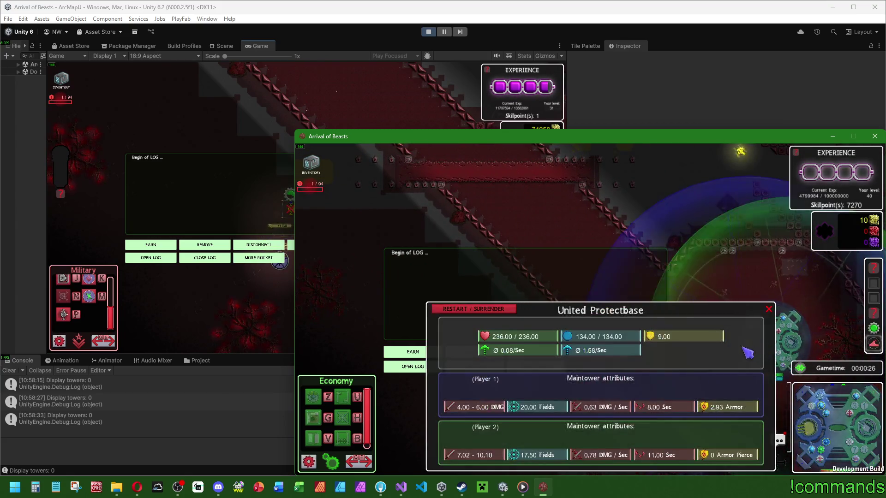
{"action": "mouse_move", "coordinate": [768, 342]}
{"action": "left_mouse_down"}
{"action": "mouse_move", "coordinate": [677, 239]}
{"action": "mouse_move", "coordinate": [705, 284]}
{"action": "left_mouse_up"}
{"action": "left_click", "coordinate": [677, 239]}
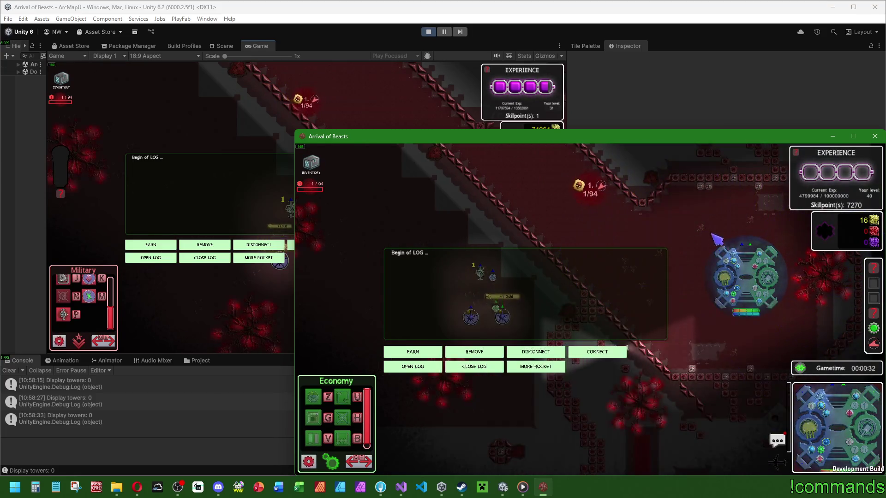
{"action": "left_click", "coordinate": [803, 369]}
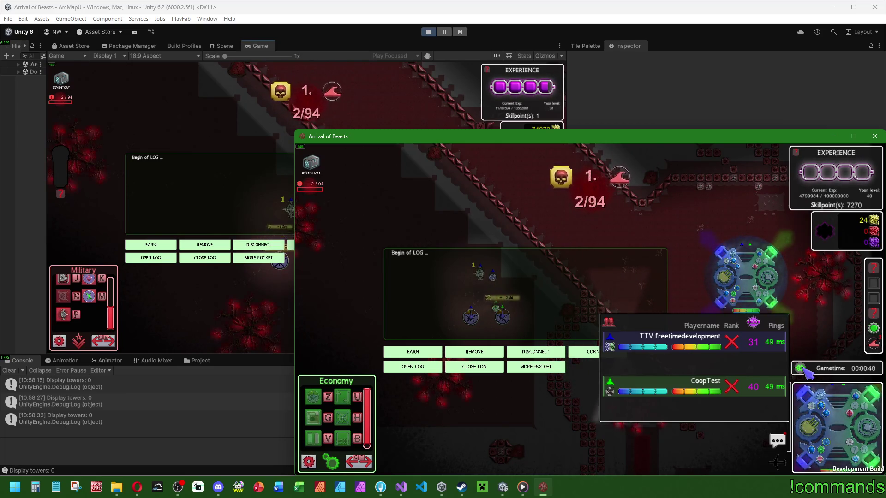
- Back in the editor, check the United Protectbase stats and upgrade the rocket tower to level 2
{"action": "key", "text": "alt+Tab"}
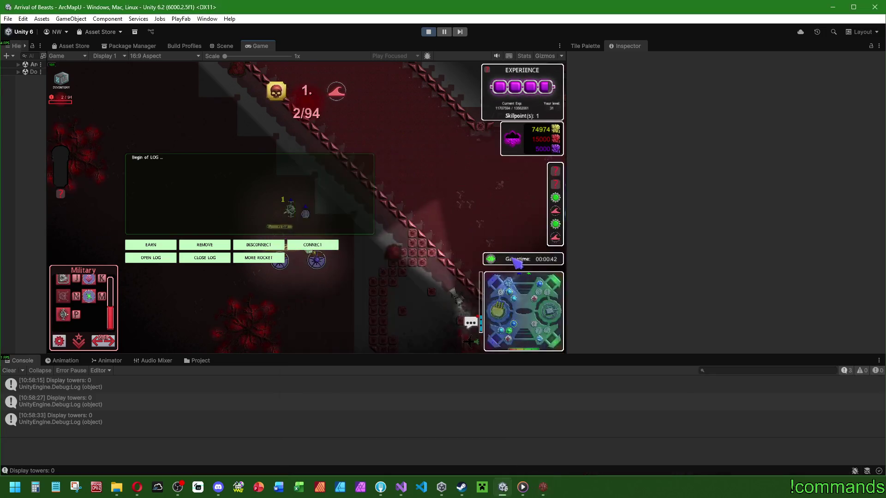
{"action": "left_click", "coordinate": [457, 196]}
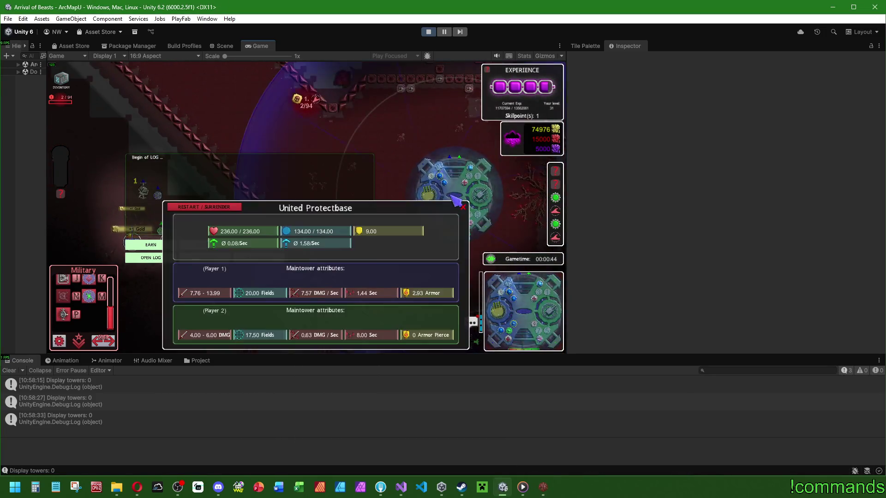
{"action": "key", "text": "Escape"}
{"action": "left_click", "coordinate": [457, 196]}
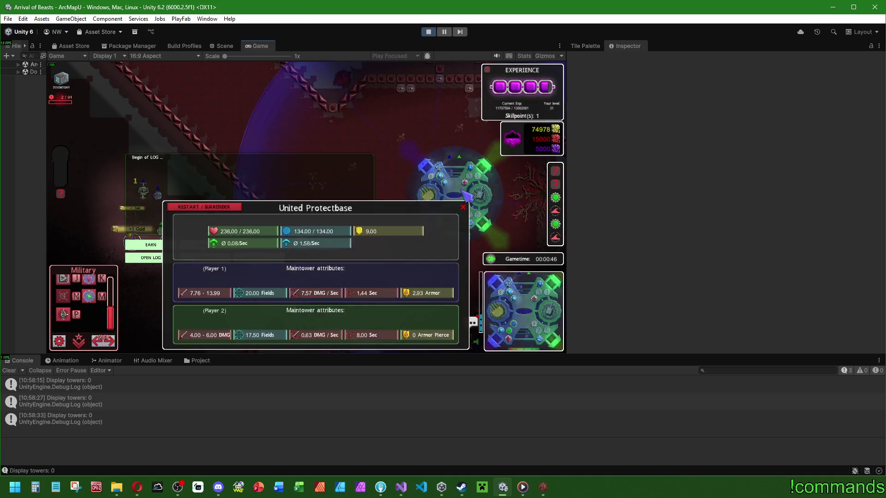
{"action": "left_click", "coordinate": [441, 147]}
{"action": "left_click", "coordinate": [446, 199]}
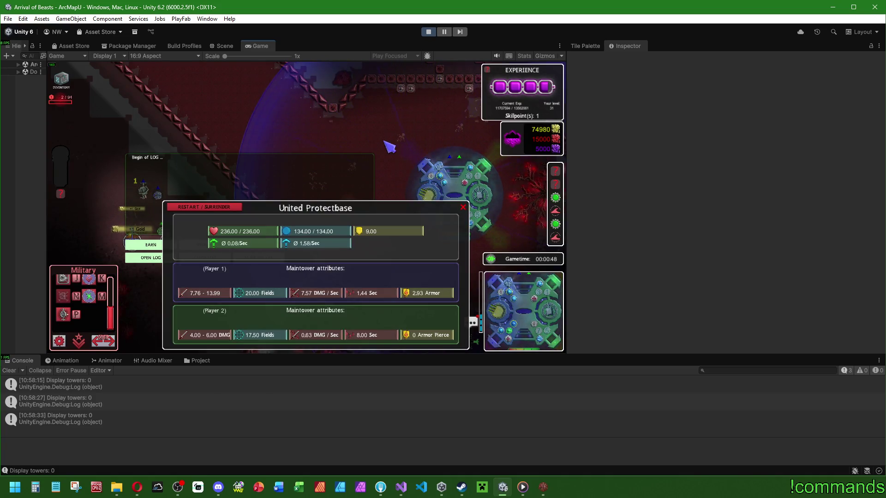
{"action": "left_click", "coordinate": [408, 146]}
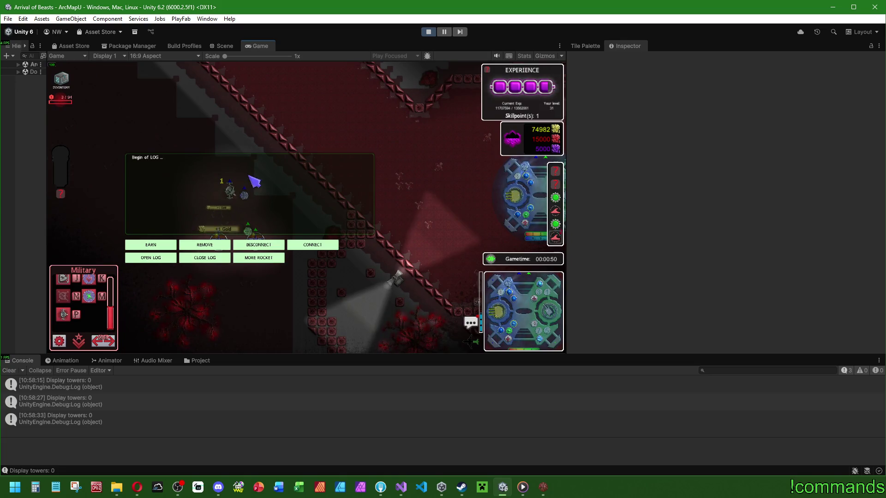
{"action": "left_click", "coordinate": [403, 189]}
{"action": "key", "text": "u"}
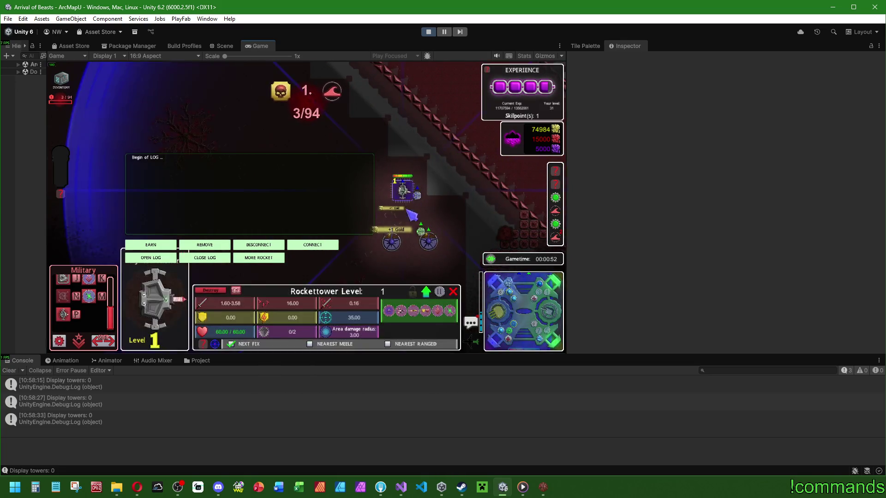
{"action": "scroll", "coordinate": [441, 214], "scroll_direction": "down", "scroll_amount": 3}
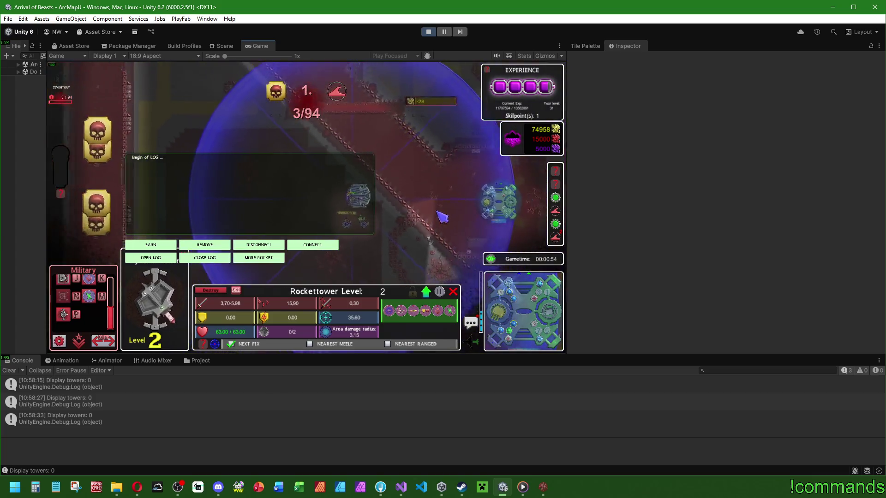
- Pan the build's map and toggle its in-game log panel closed, open, then closed again
{"action": "scroll", "coordinate": [434, 203], "scroll_direction": "up", "scroll_amount": 3}
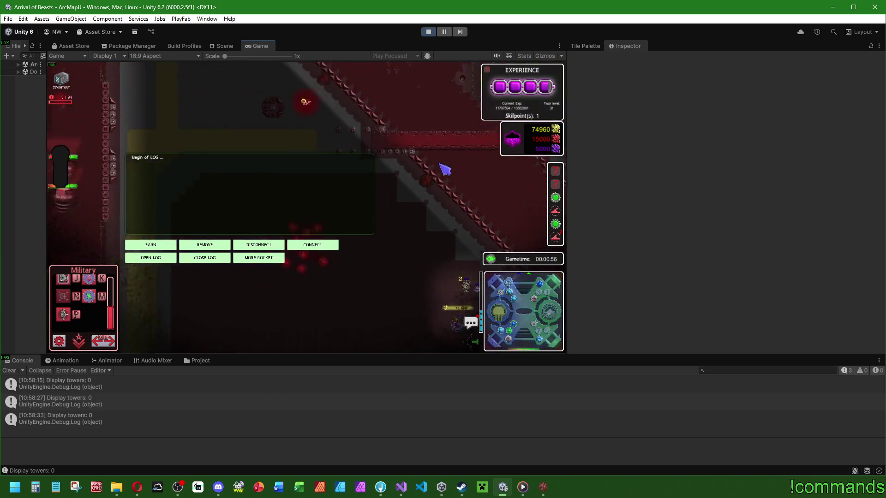
{"action": "key", "text": "a"}
{"action": "key", "text": "d"}
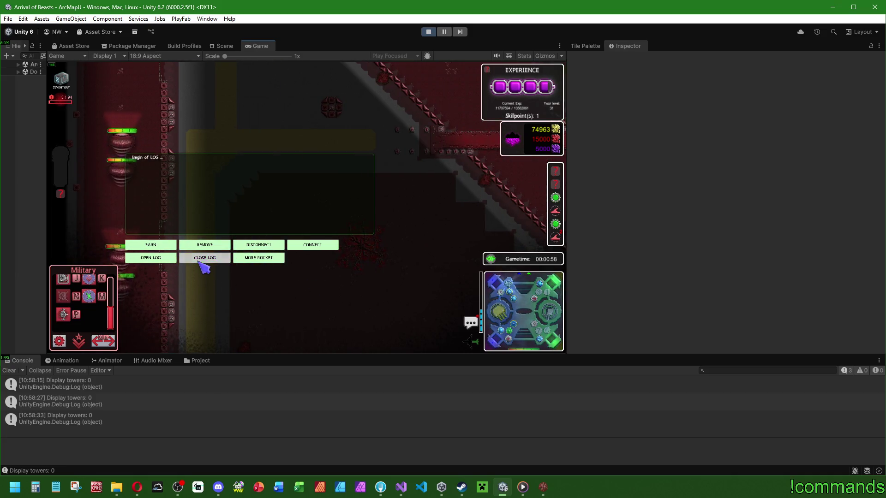
{"action": "left_click", "coordinate": [199, 261]}
{"action": "key", "text": "w"}
{"action": "left_click", "coordinate": [169, 259]}
{"action": "left_click", "coordinate": [192, 260]}
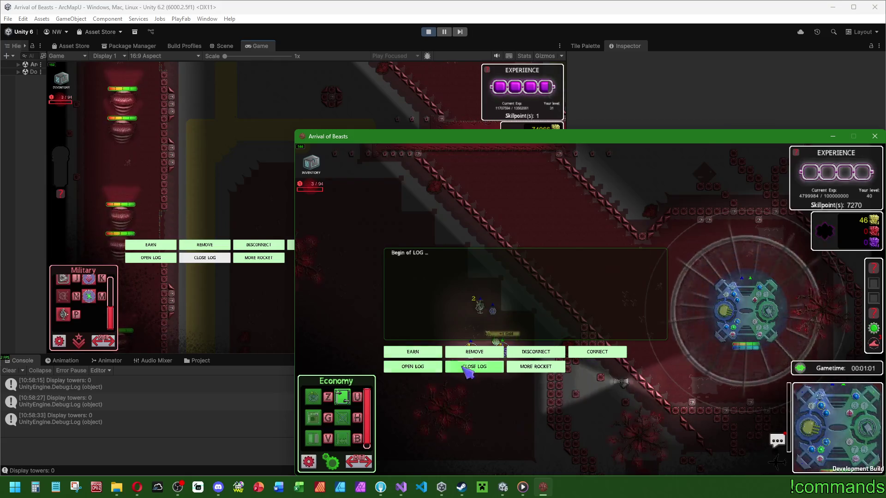
- In the editor, check the level 2 rocket tower, place another gear building, and cancel a Teleport spell
{"action": "left_click", "coordinate": [291, 203]}
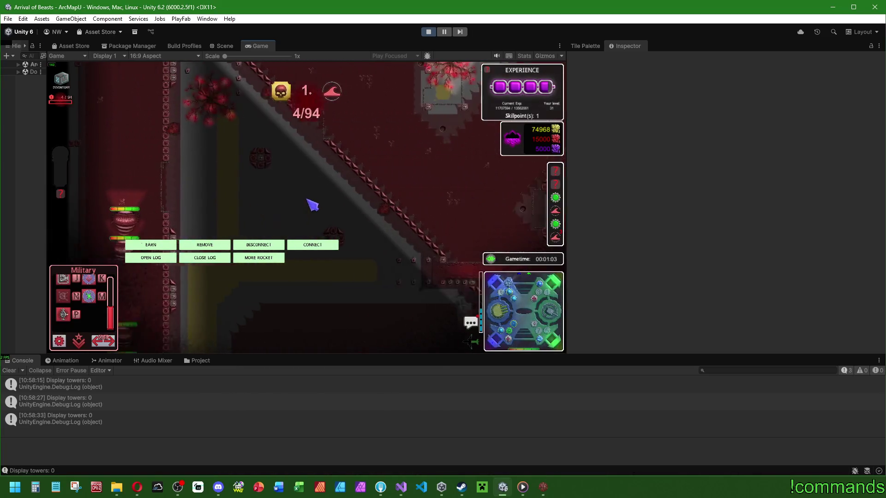
{"action": "left_click", "coordinate": [451, 243]}
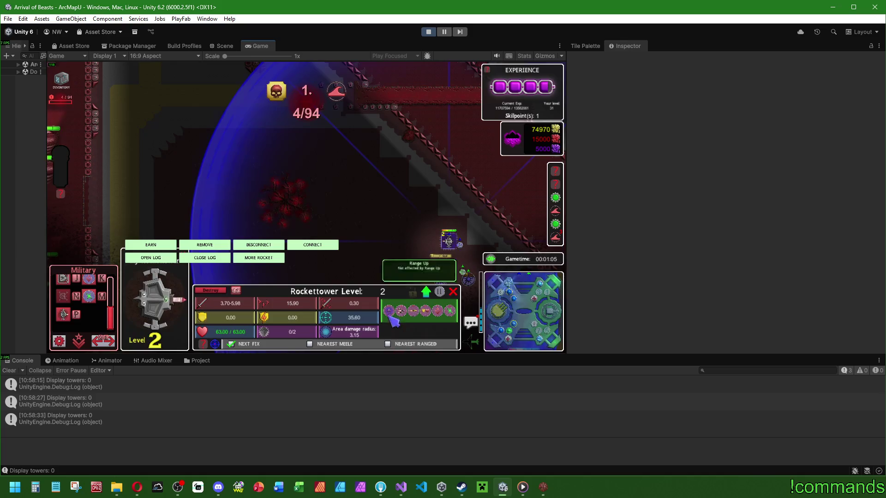
{"action": "left_click", "coordinate": [393, 214]}
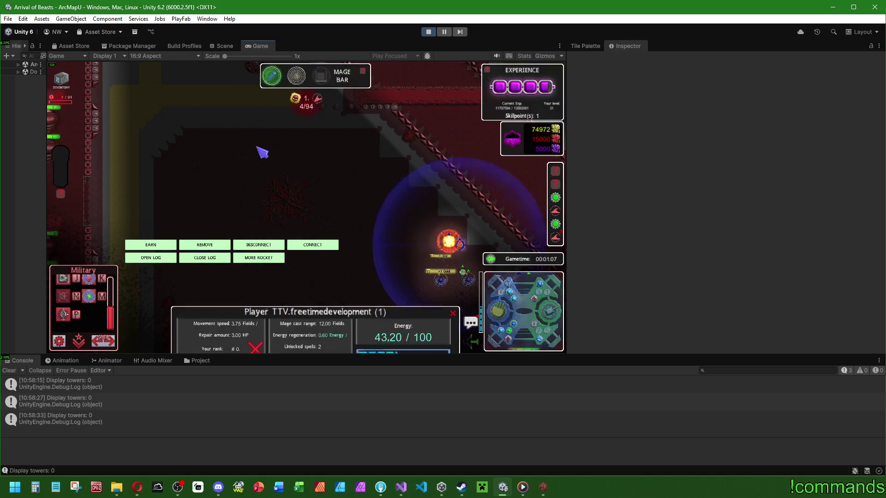
{"action": "key", "text": "m"}
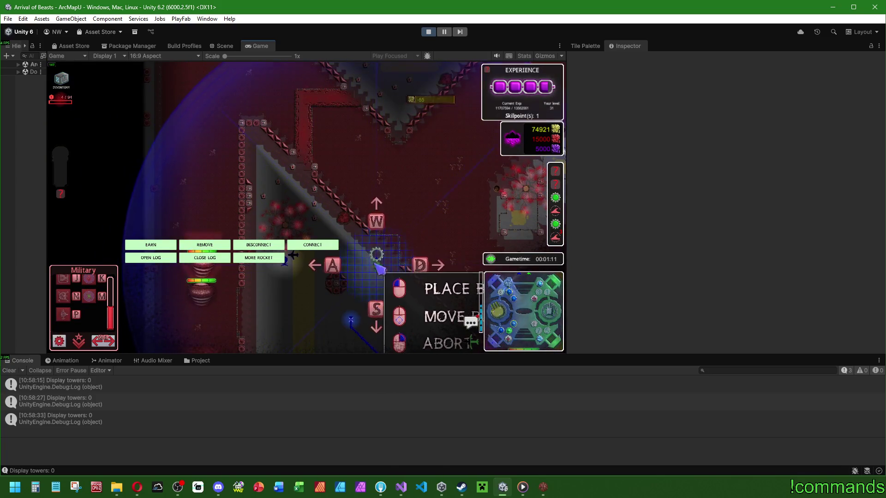
{"action": "left_click", "coordinate": [377, 266]}
{"action": "left_click", "coordinate": [272, 82]}
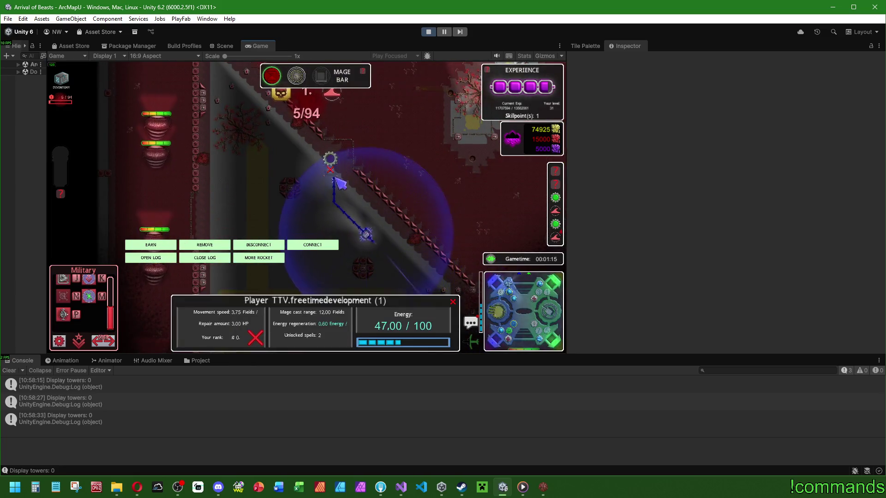
{"action": "left_click", "coordinate": [337, 186]}
- Bring the standalone Arrival of Beasts build window back to the front
{"action": "key", "text": "super"}
{"action": "key", "text": "alt+Tab"}
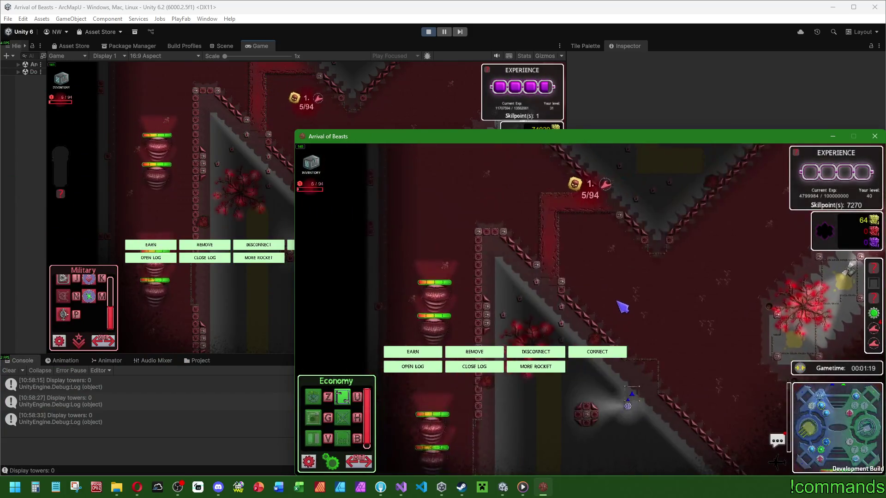
{"action": "key", "text": "super"}
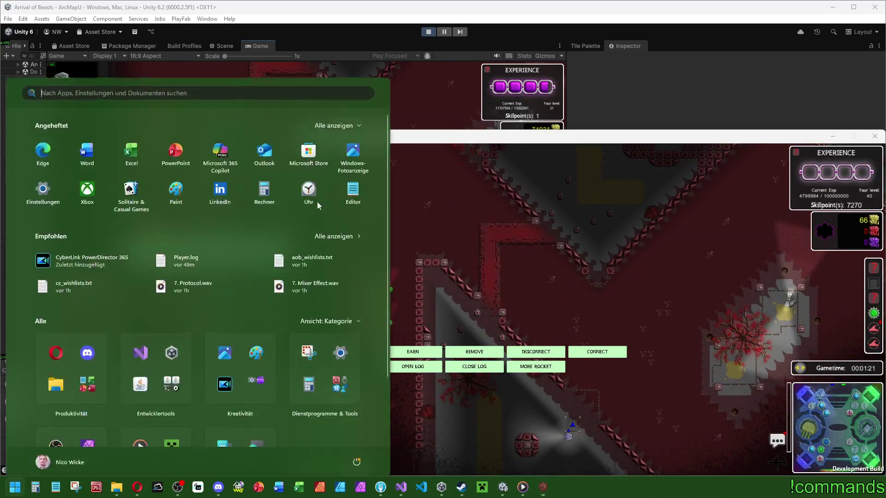
{"action": "left_click", "coordinate": [435, 115]}
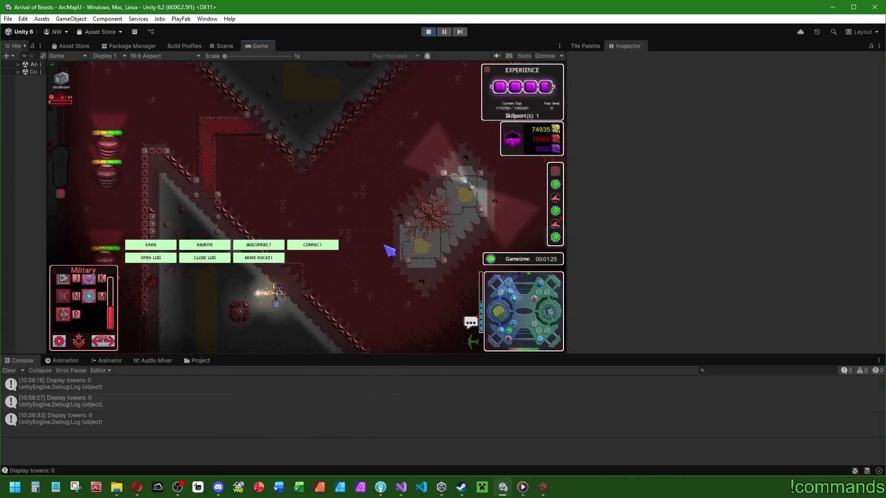
{"action": "key", "text": "super"}
{"action": "left_click", "coordinate": [542, 487]}
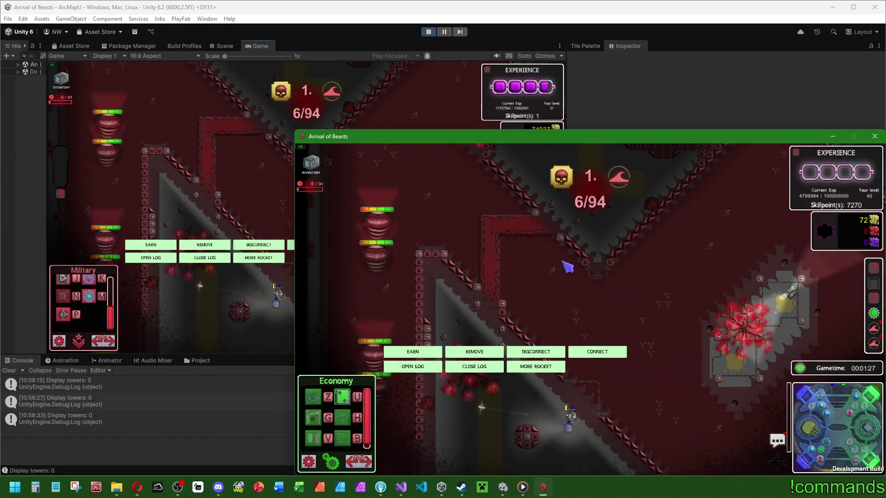
- Pan the build's camera around the map and inspect a Visey creature's stats until kills reach 8/94
{"action": "key", "text": "w"}
{"action": "key", "text": "a"}
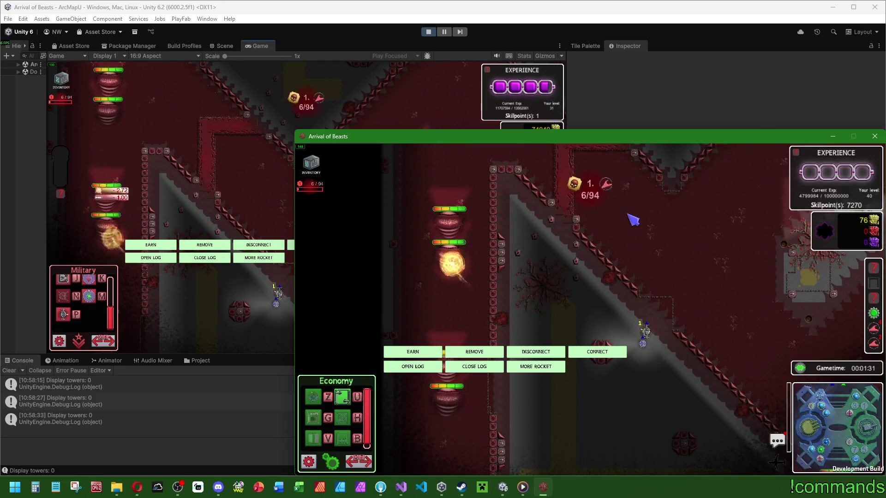
{"action": "key", "text": "w"}
{"action": "key", "text": "d"}
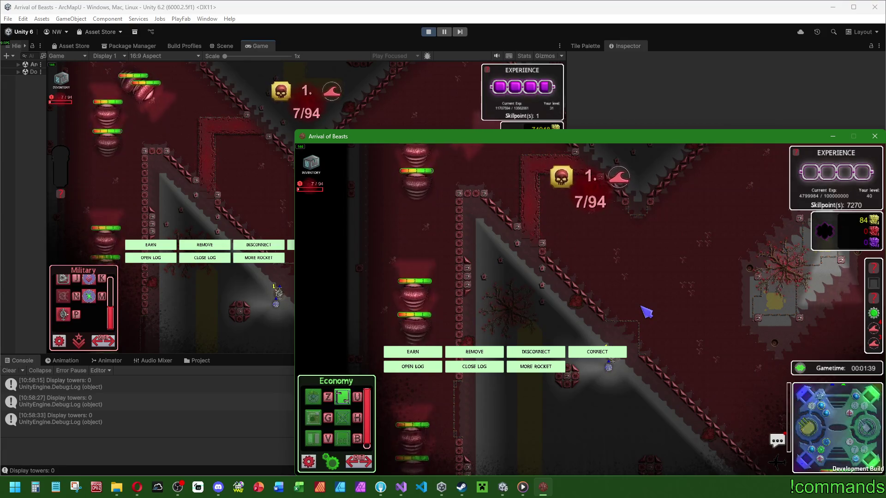
{"action": "left_click", "coordinate": [419, 167]}
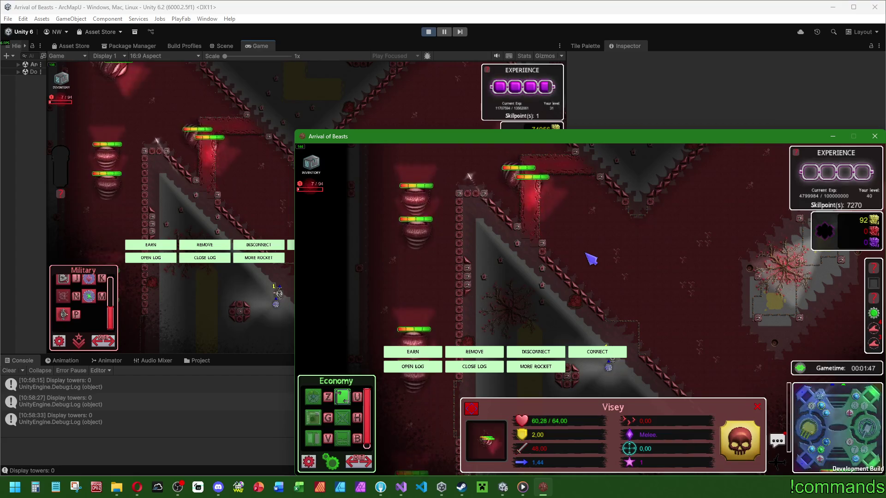
{"action": "key", "text": "w"}
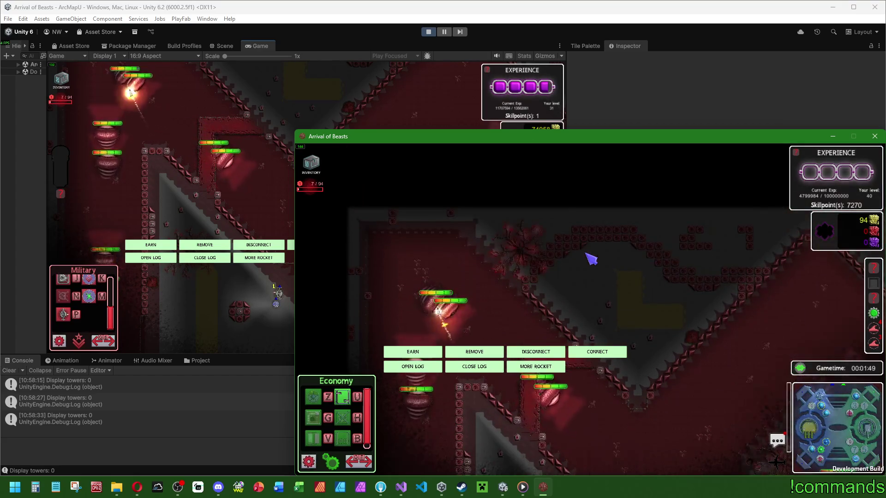
{"action": "key", "text": "s"}
{"action": "key", "text": "s"}
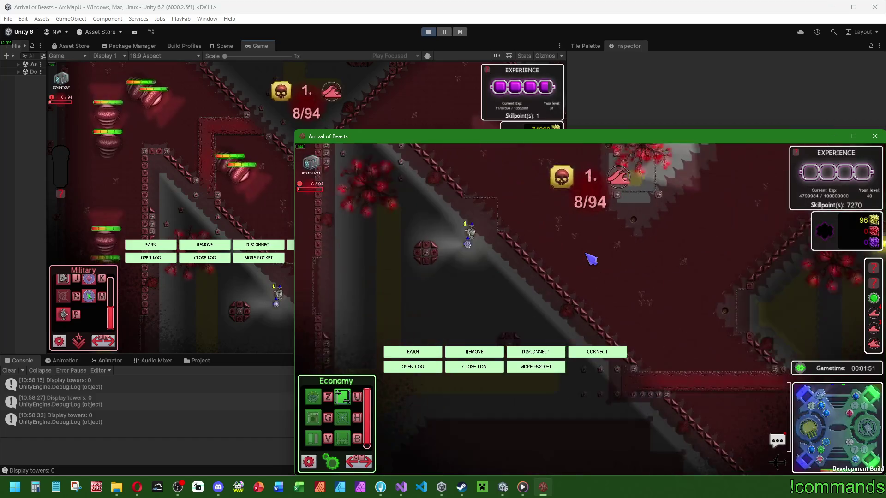
{"action": "key", "text": "w"}
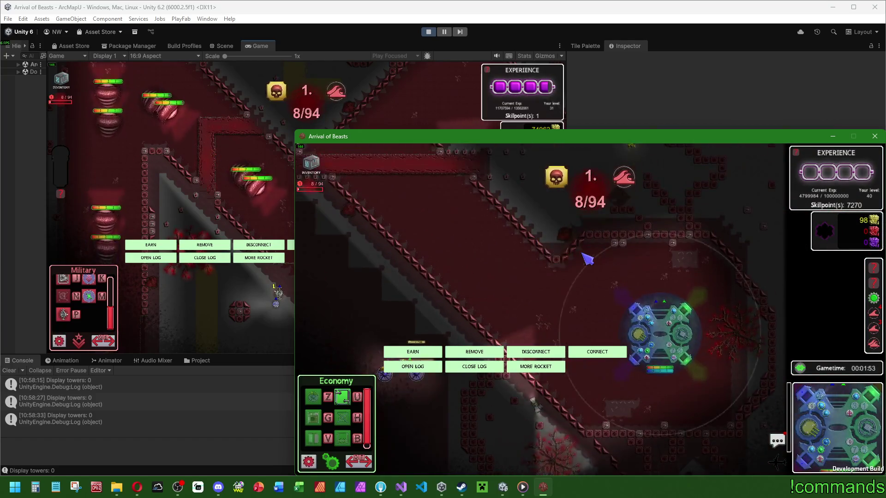
- Open the log panel in the build, then open it in the editor's Game view too
{"action": "left_click", "coordinate": [412, 366]}
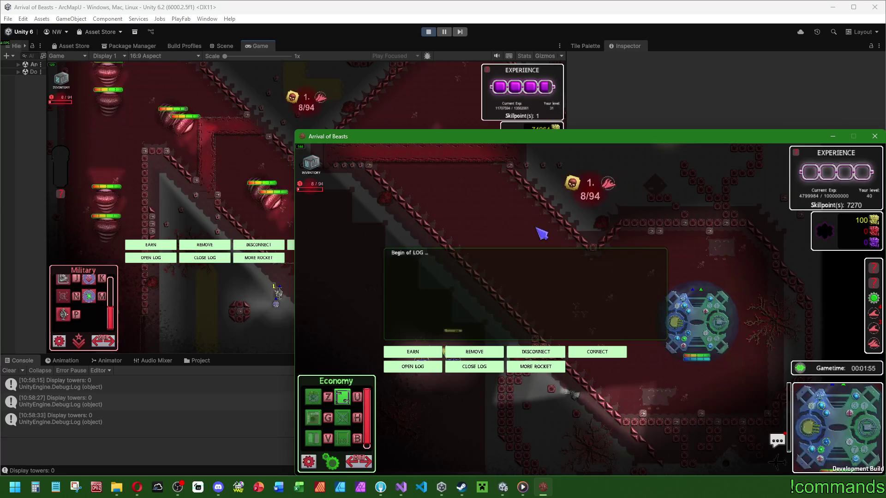
{"action": "key", "text": "super"}
{"action": "key", "text": "alt+Tab"}
{"action": "left_click", "coordinate": [151, 259]}
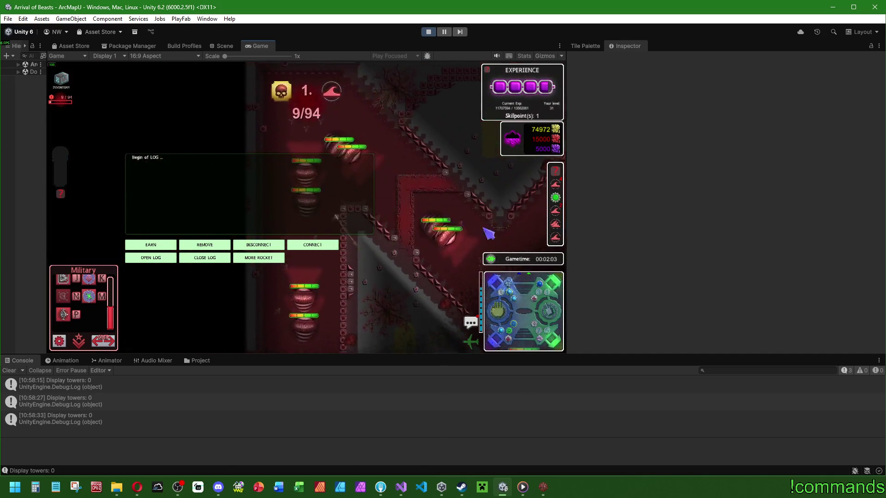
- Zoom the editor's Game view in and out, then bring the Arrival of Beasts build forward
{"action": "scroll", "coordinate": [398, 249], "scroll_direction": "up", "scroll_amount": 3}
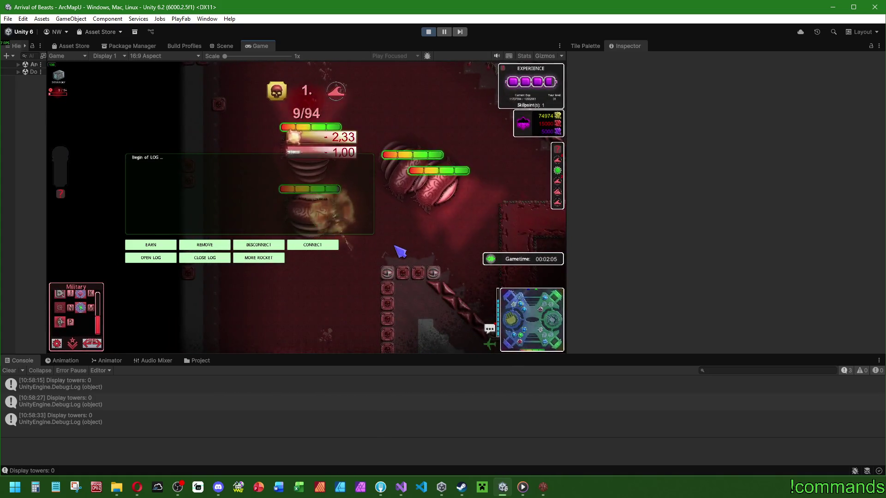
{"action": "scroll", "coordinate": [399, 250], "scroll_direction": "down", "scroll_amount": 3}
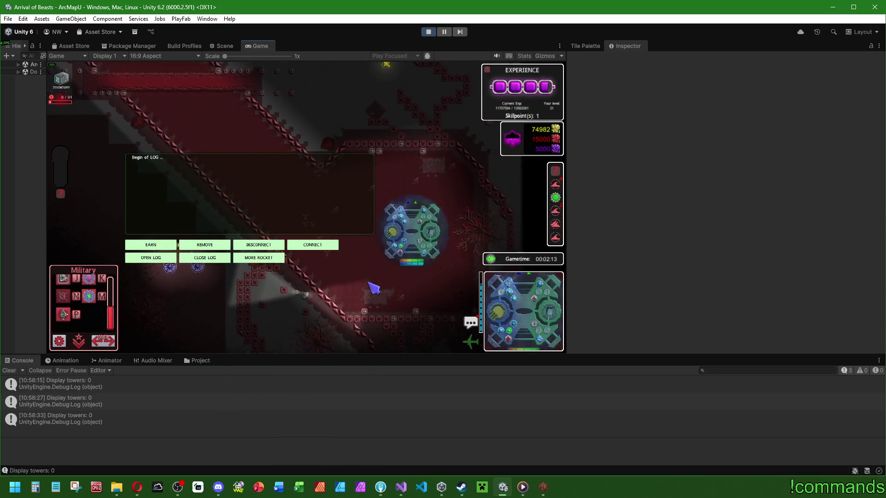
{"action": "key", "text": "super"}
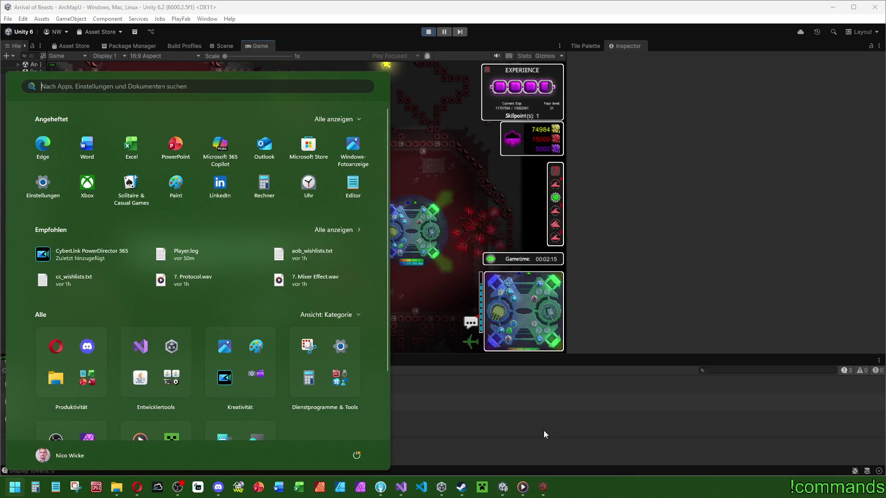
{"action": "left_click", "coordinate": [543, 487]}
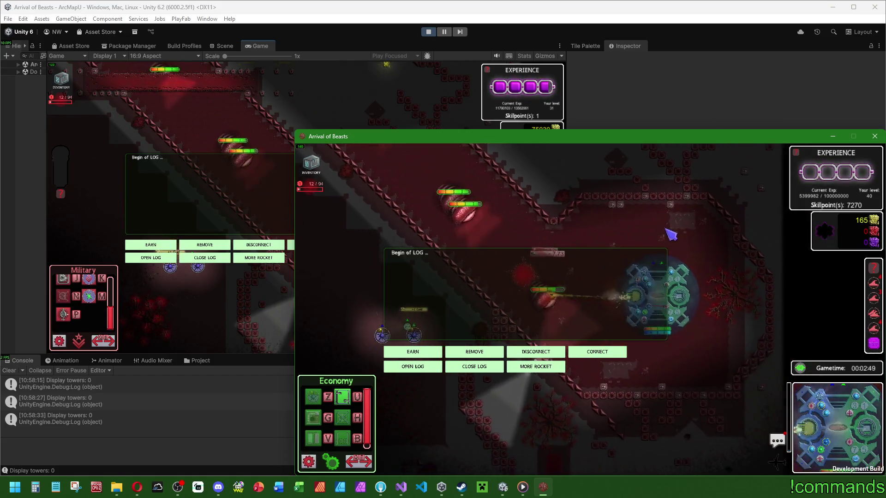
{"action": "key", "text": "super"}
{"action": "left_click", "coordinate": [405, 98]}
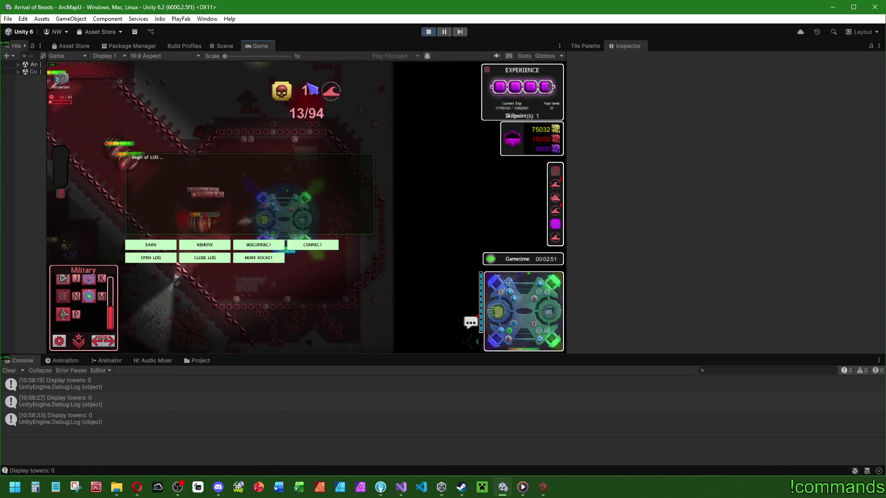
{"action": "key", "text": "super"}
{"action": "left_click", "coordinate": [543, 487]}
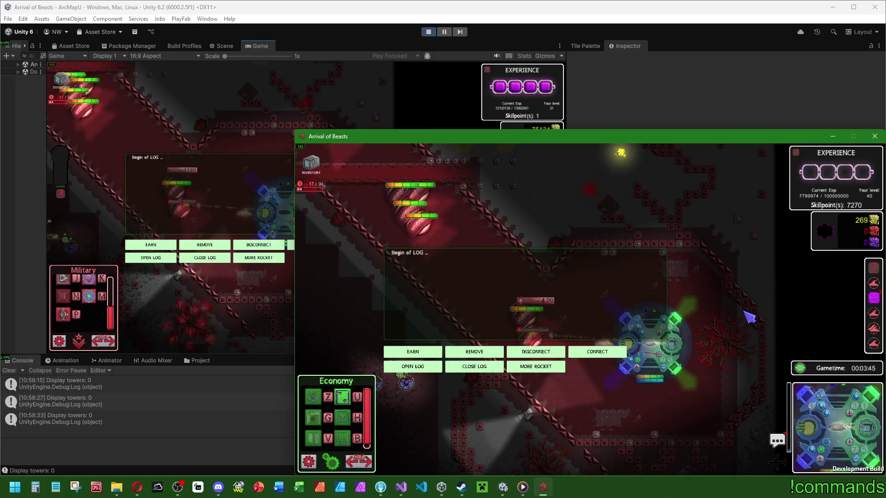
- Pan the build's camera down while Close Combat entries fill the log, then return to Unity
{"action": "key", "text": "s"}
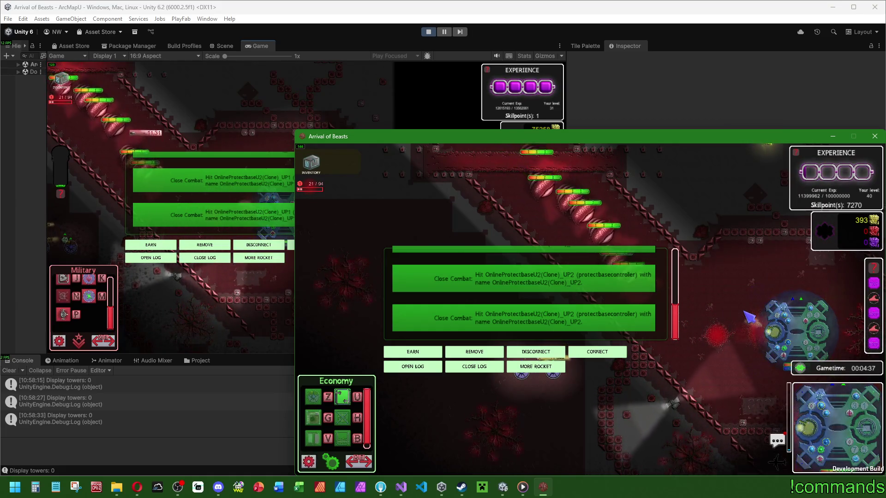
{"action": "key", "text": "super"}
{"action": "left_click", "coordinate": [443, 108]}
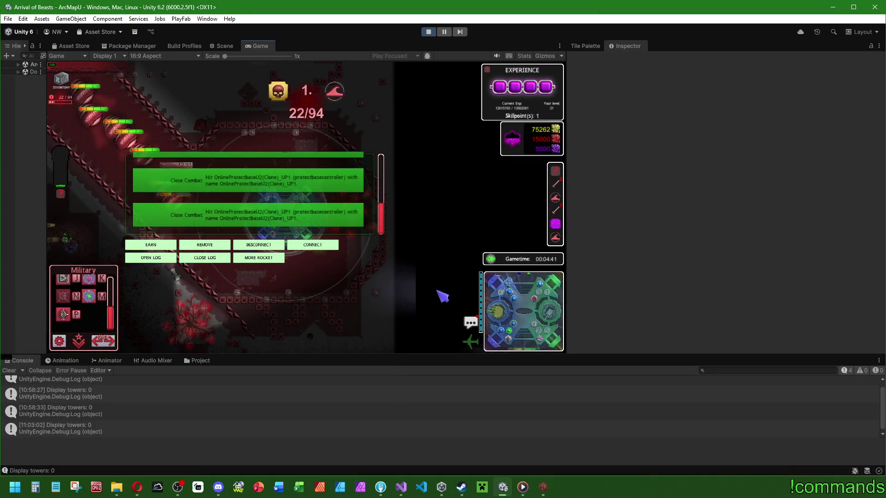
{"action": "key", "text": "super"}
{"action": "key", "text": "alt+Tab"}
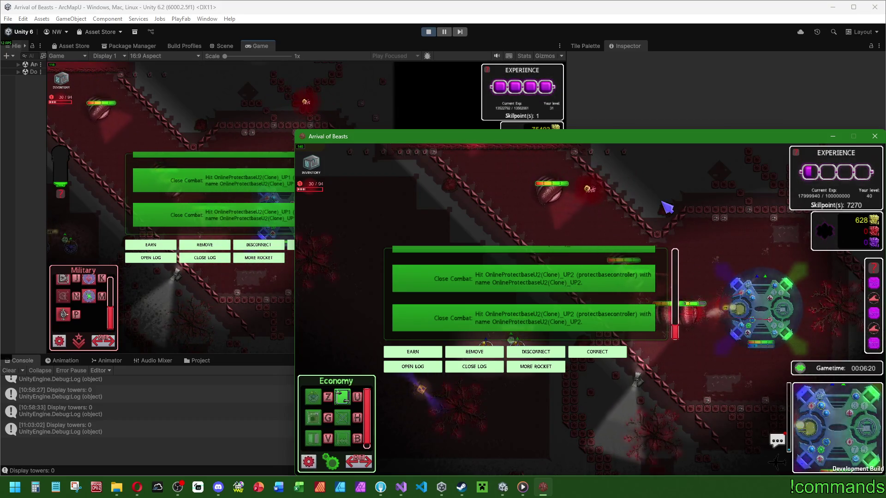
{"action": "key", "text": "super"}
{"action": "left_click", "coordinate": [458, 111]}
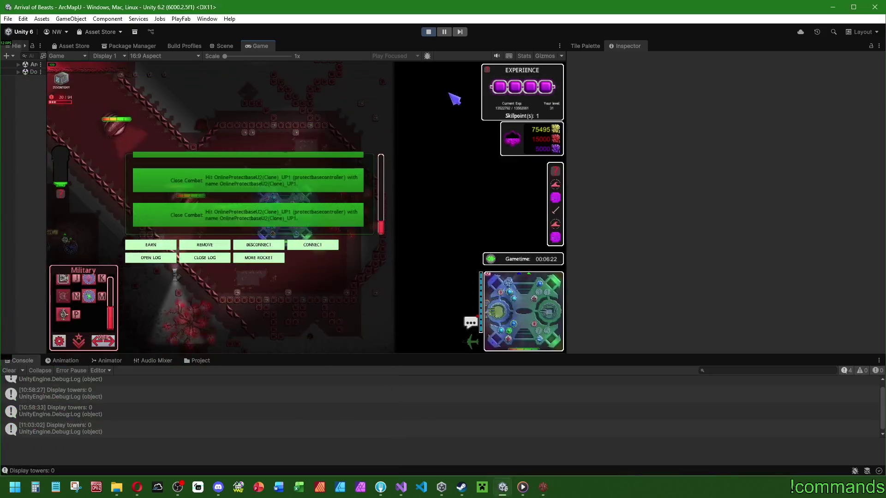
- Switch from the Unity editor to the Arrival of Beasts build window
{"action": "key", "text": "super"}
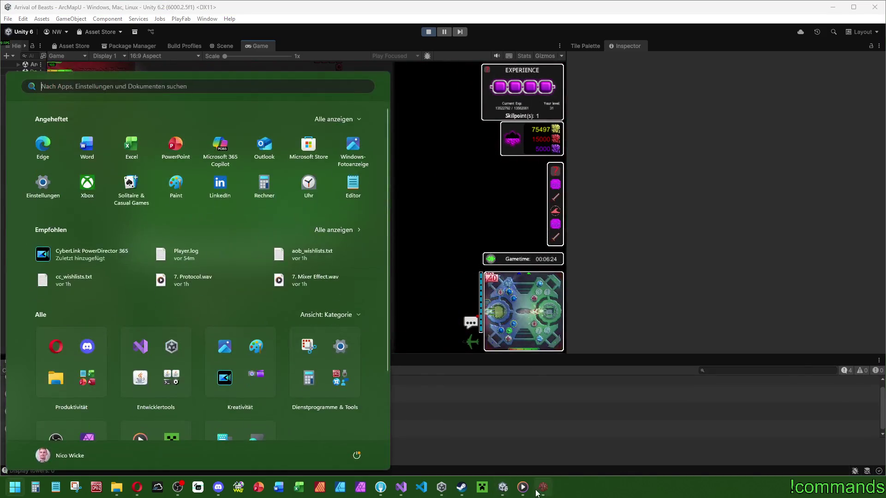
{"action": "key", "text": "alt+Tab"}
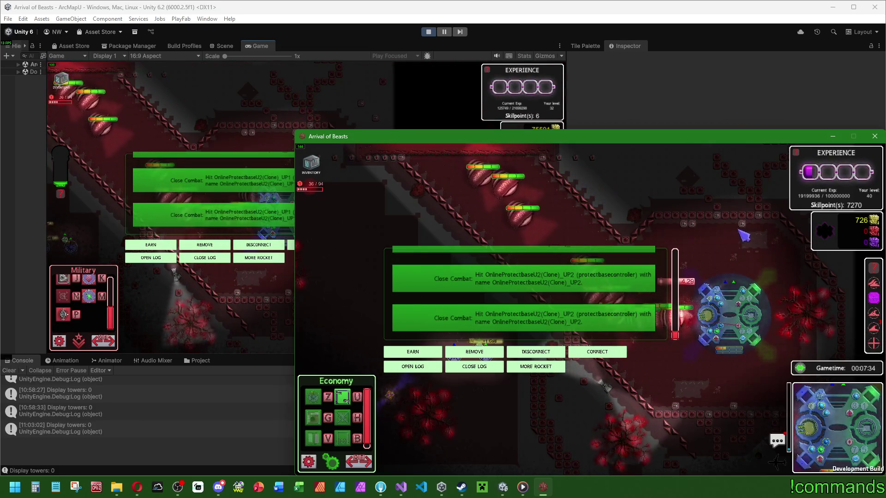
- Close the Close Combat log panel in Unity's Game view, then go back to the Arrival of Beasts build
{"action": "key", "text": "d"}
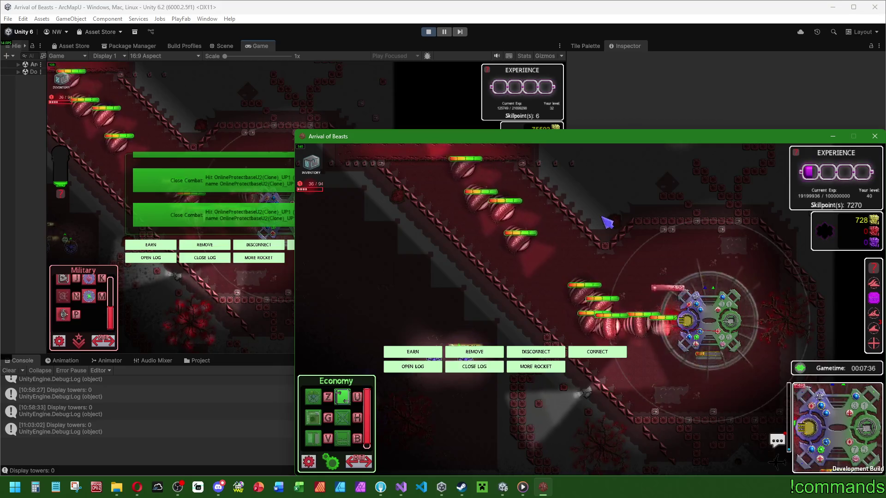
{"action": "key", "text": "super"}
{"action": "left_click", "coordinate": [359, 134]}
{"action": "left_click", "coordinate": [208, 258]}
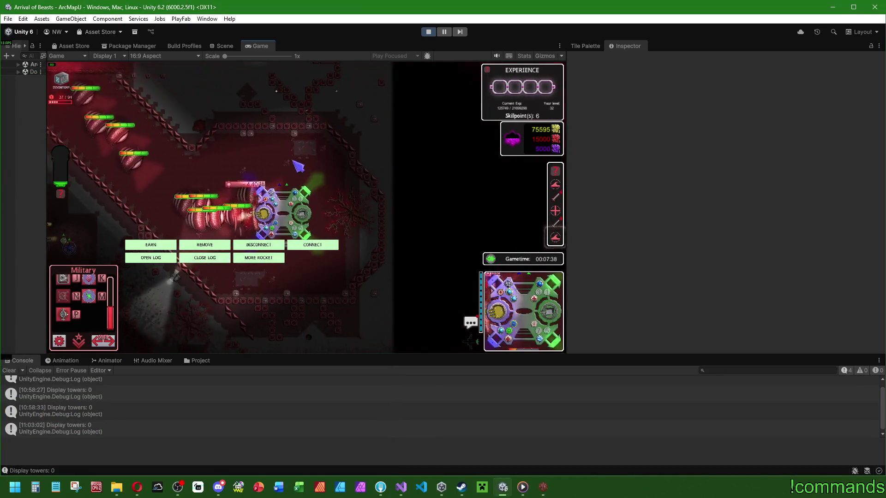
{"action": "key", "text": "super"}
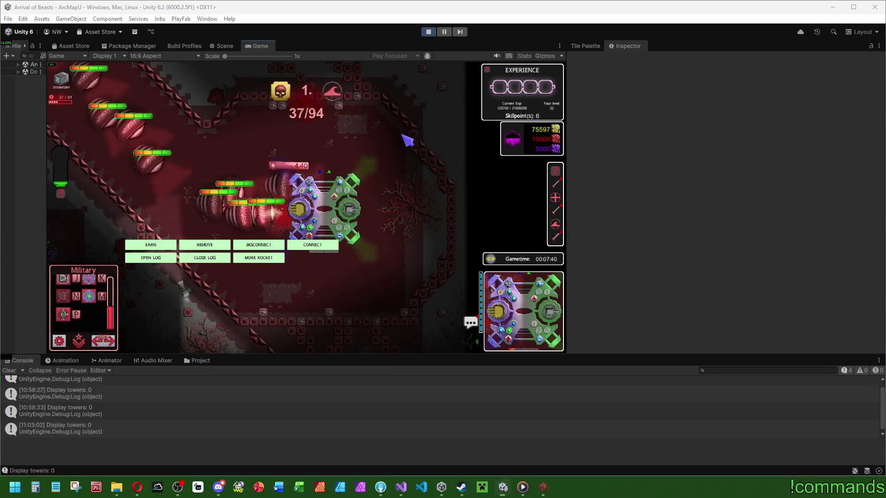
{"action": "left_click", "coordinate": [543, 487]}
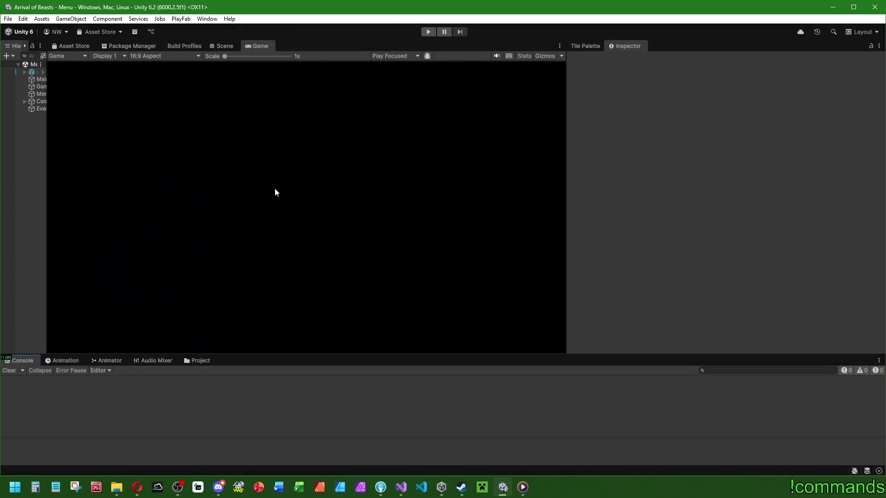
- Bring the Visual Studio window showing NetworkController.cs to the front
{"action": "mouse_move", "coordinate": [47, 204]}
{"action": "left_mouse_down"}
{"action": "mouse_move", "coordinate": [132, 200]}
{"action": "mouse_move", "coordinate": [10, 206]}
{"action": "left_mouse_up"}
{"action": "left_click", "coordinate": [401, 487]}
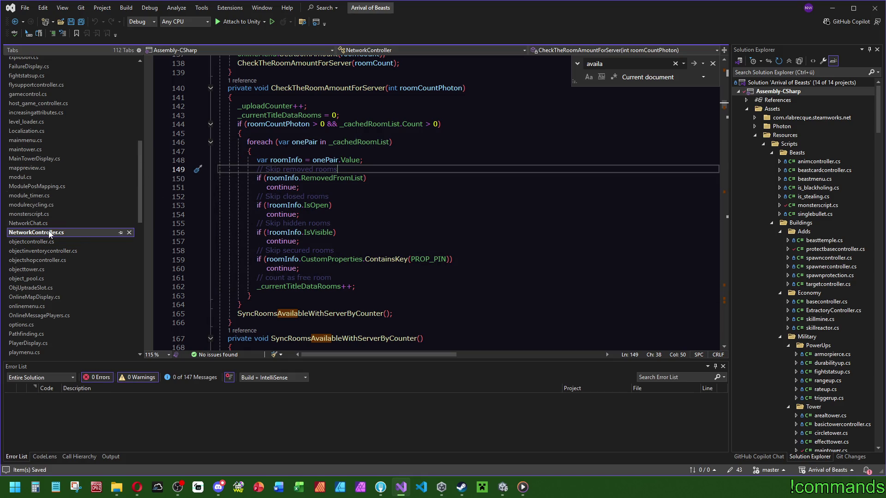
- In monsterscript.cs, search the file for 'anim.'
{"action": "left_click", "coordinate": [30, 214]}
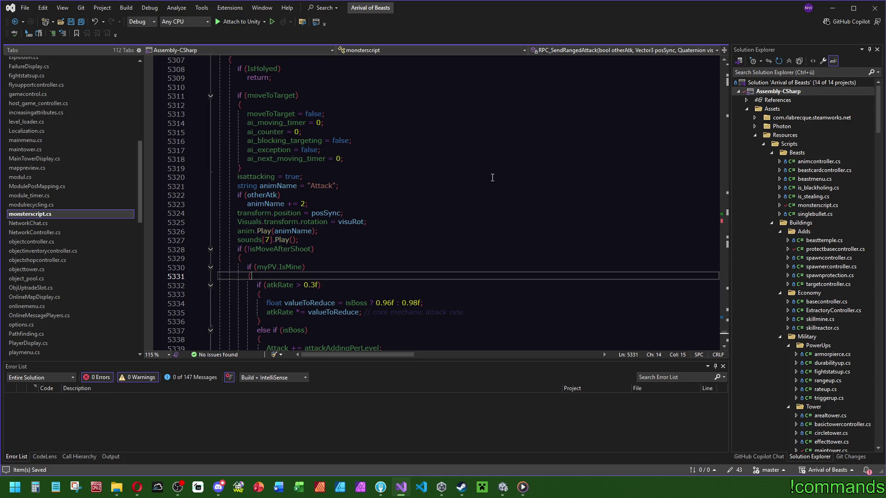
{"action": "scroll", "coordinate": [484, 206], "scroll_direction": "up", "scroll_amount": 7}
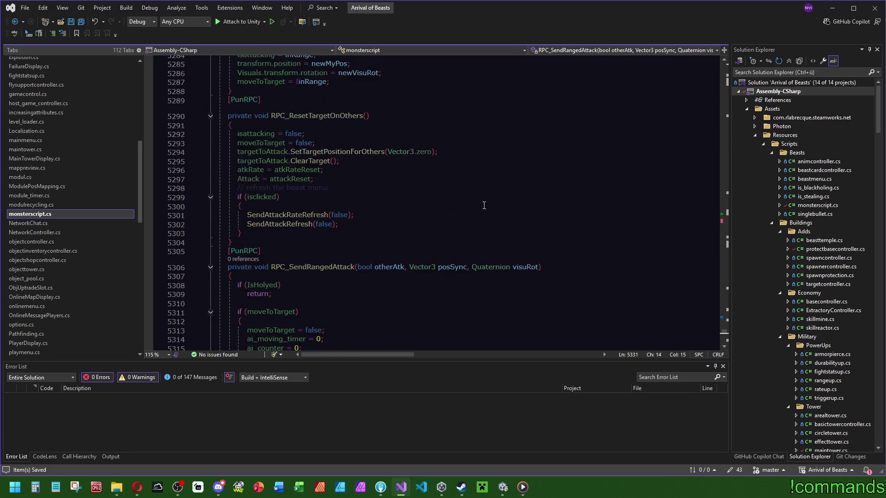
{"action": "left_click", "coordinate": [405, 233]}
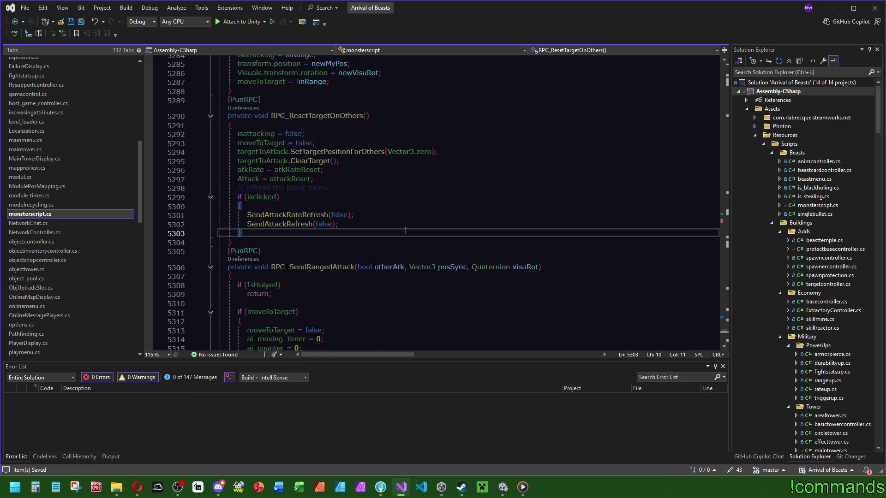
{"action": "key", "text": "ctrl+f"}
{"action": "type", "text": "anim."}
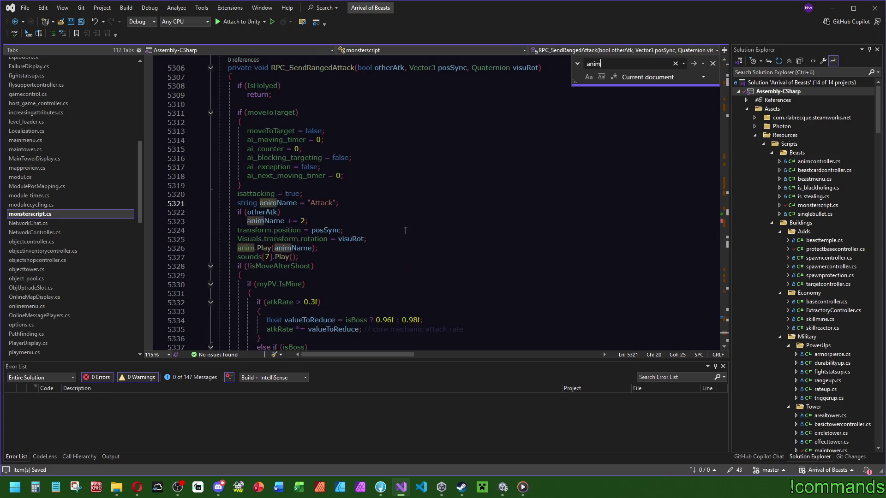
{"action": "scroll", "coordinate": [400, 259], "scroll_direction": "down", "scroll_amount": 2}
{"action": "scroll", "coordinate": [501, 274], "scroll_direction": "up", "scroll_amount": 4}
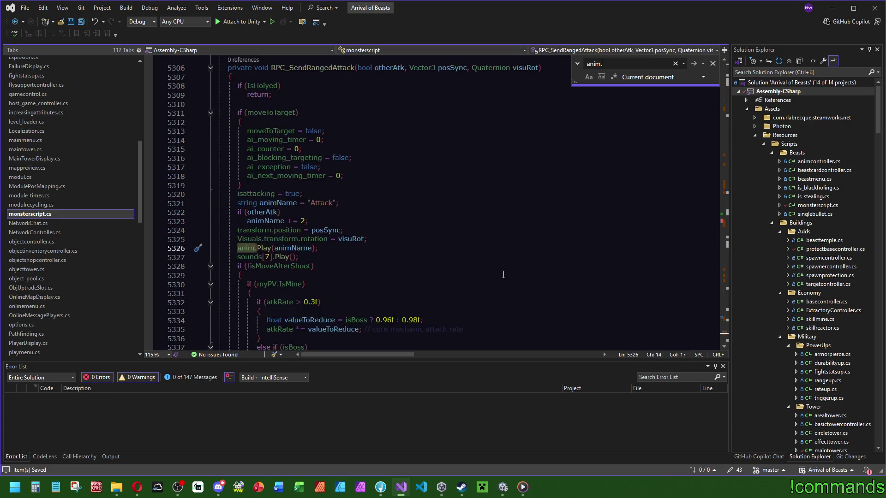
- Review the RPC_GetHit and RPC_BeastDies code in monsterscript.cs
{"action": "left_click", "coordinate": [726, 322]}
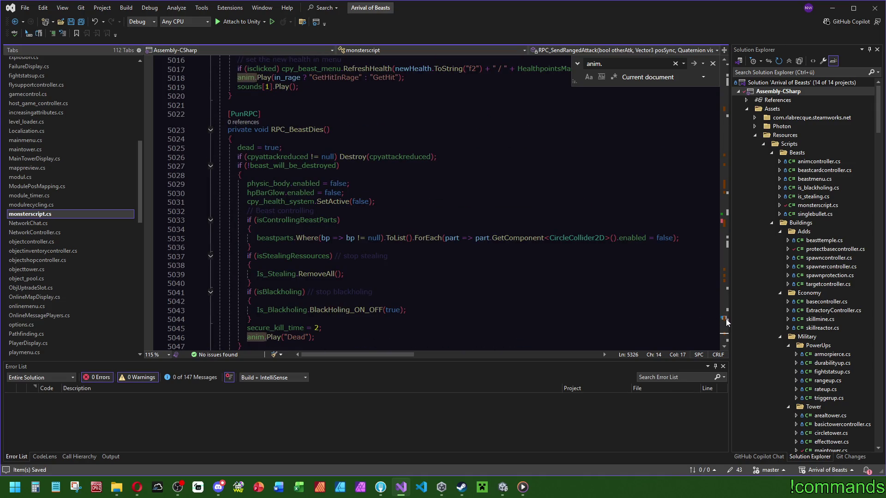
{"action": "scroll", "coordinate": [288, 134], "scroll_direction": "down", "scroll_amount": 2}
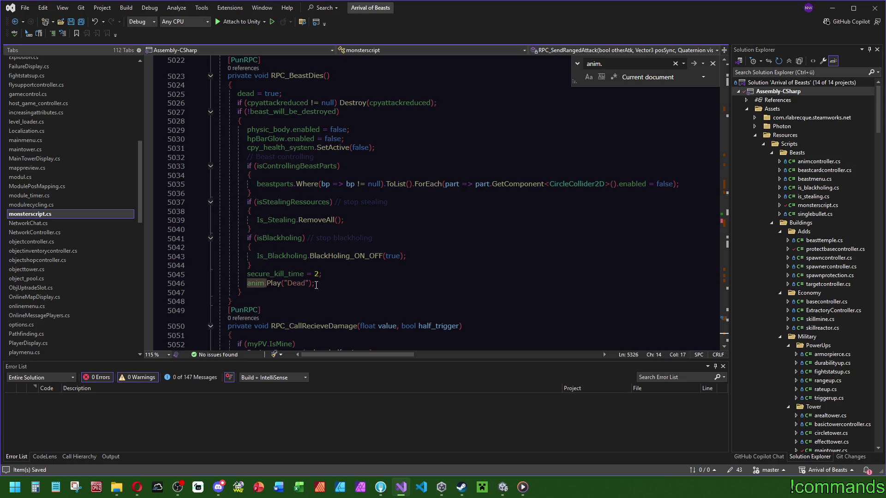
{"action": "scroll", "coordinate": [316, 284], "scroll_direction": "up", "scroll_amount": 6}
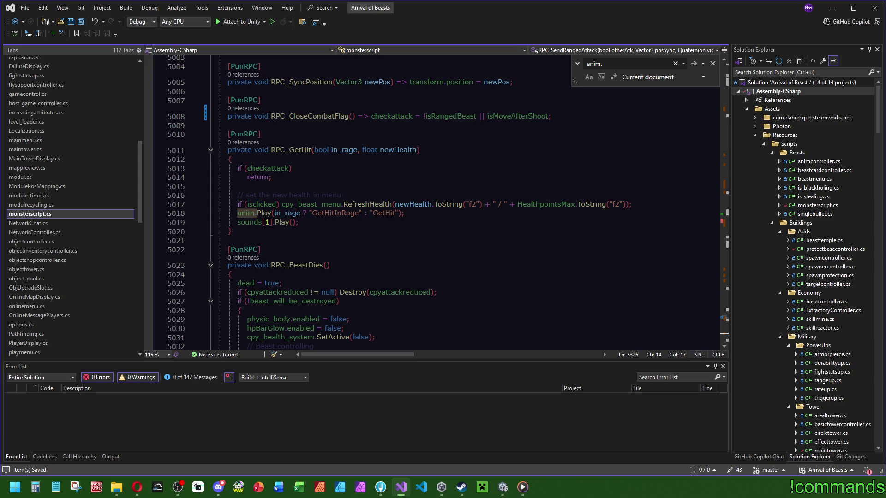
{"action": "scroll", "coordinate": [724, 320], "scroll_direction": "down", "scroll_amount": 10}
{"action": "mouse_move", "coordinate": [727, 330]}
{"action": "left_mouse_down"}
{"action": "mouse_move", "coordinate": [734, 231]}
{"action": "mouse_move", "coordinate": [726, 214]}
{"action": "left_mouse_up"}
{"action": "scroll", "coordinate": [464, 256], "scroll_direction": "down", "scroll_amount": 2}
{"action": "scroll", "coordinate": [545, 263], "scroll_direction": "down", "scroll_amount": 1}
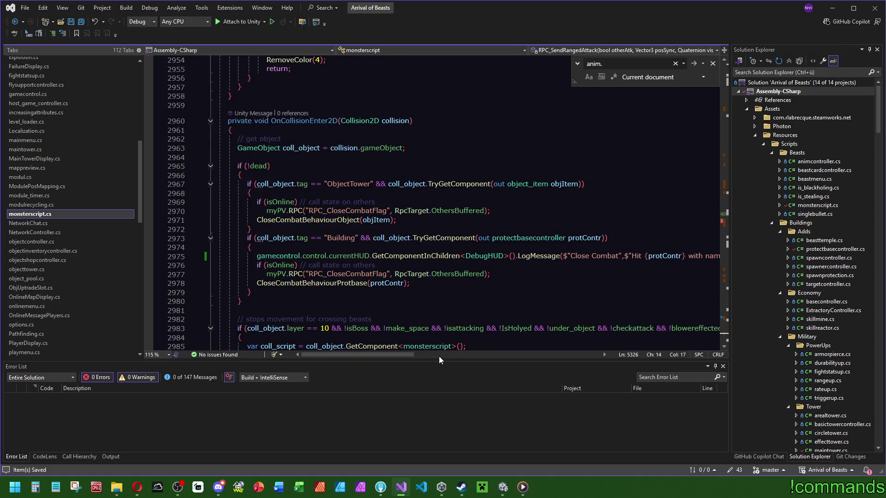
{"action": "mouse_move", "coordinate": [389, 357]}
{"action": "left_mouse_down"}
{"action": "mouse_move", "coordinate": [438, 350]}
{"action": "mouse_move", "coordinate": [362, 358]}
{"action": "left_mouse_up"}
- Jump from monsterscript.cs to the DebugHUD class definition
{"action": "left_click", "coordinate": [502, 487]}
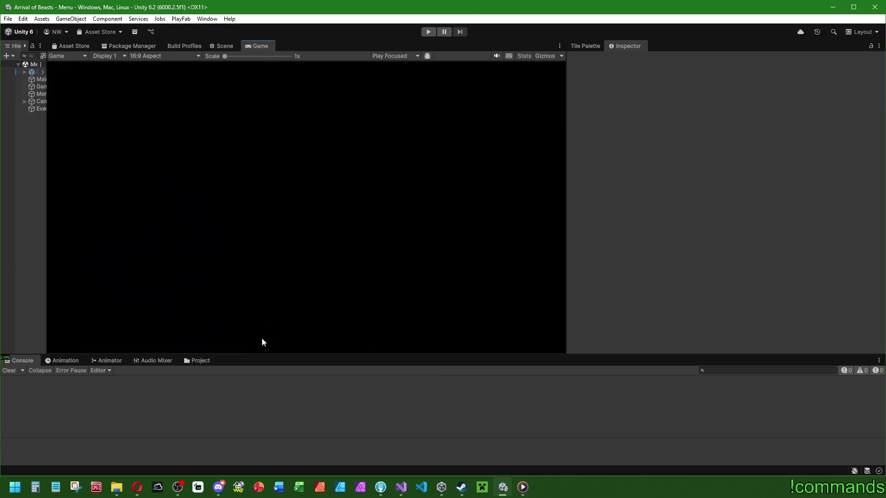
{"action": "left_click", "coordinate": [401, 487]}
{"action": "left_click", "coordinate": [488, 260], "text": "ctrl"}
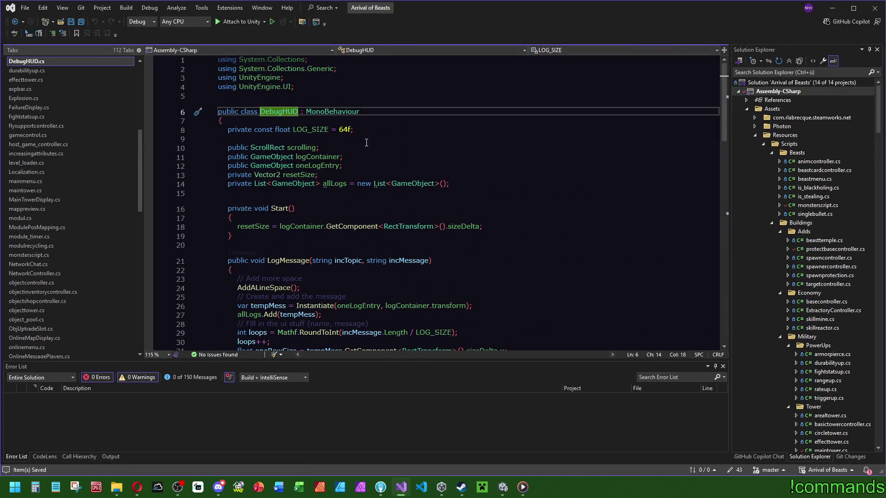
- Declare a new 'public Text logAmount;' field on line 10 of DebugHUD.cs
{"action": "left_click", "coordinate": [365, 143]}
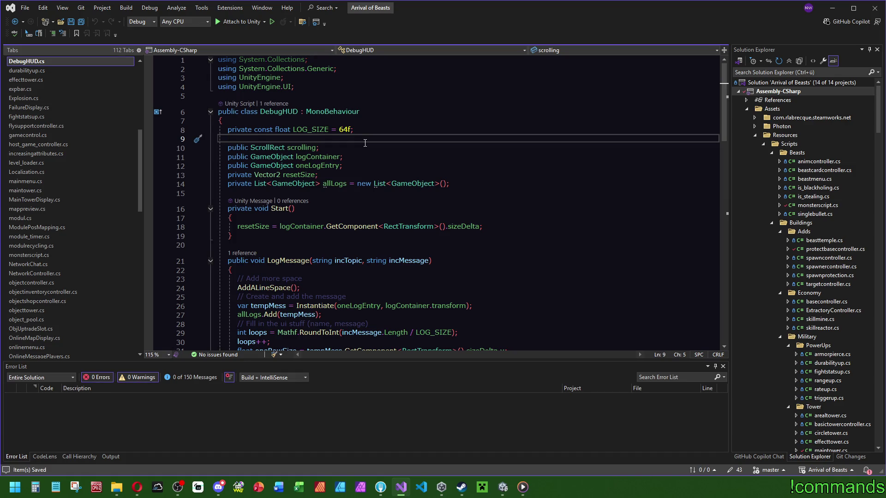
{"action": "key", "text": "Return"}
{"action": "type", "text": "public"}
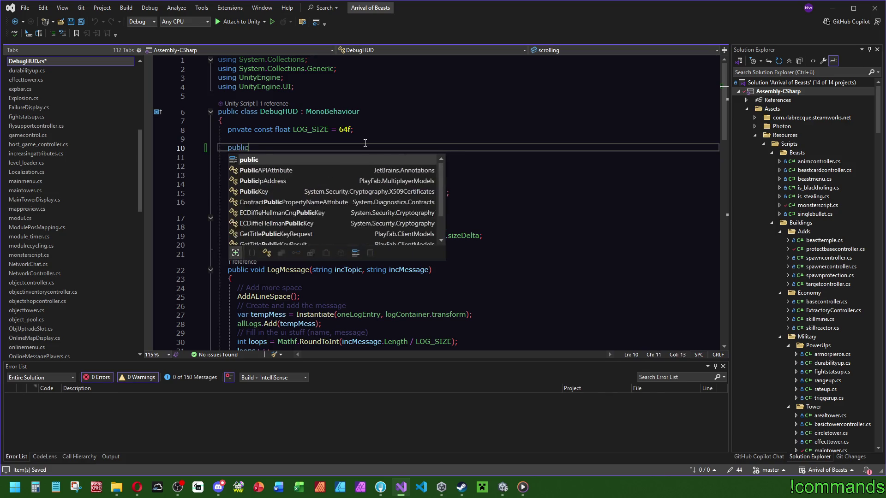
{"action": "type", "text": " intText"}
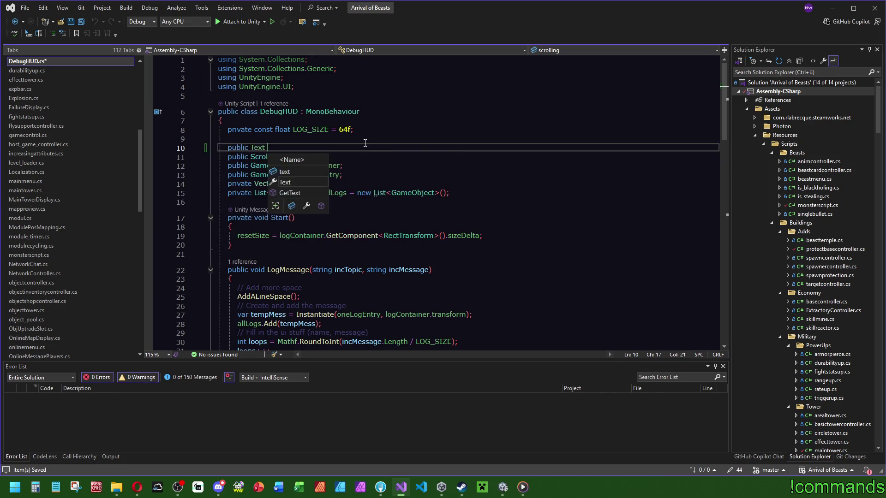
{"action": "type", "text": "amoun"}
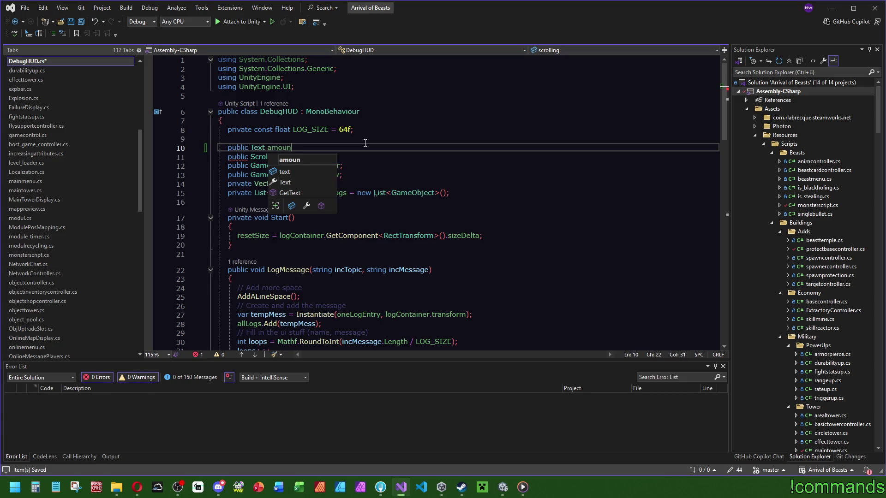
{"action": "type", "text": "logA"}
{"action": "type", "text": ";"}
{"action": "key", "text": "Left"}
- Add line 54 in LogMessage: logAmount.text = $"Logs: {allLogs.Count}";
{"action": "scroll", "coordinate": [438, 164], "scroll_direction": "down", "scroll_amount": 4}
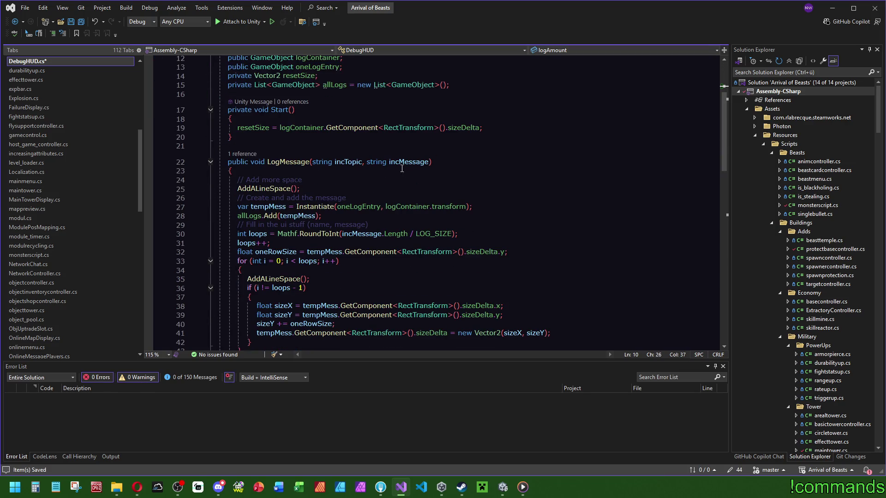
{"action": "scroll", "coordinate": [402, 168], "scroll_direction": "down", "scroll_amount": 7}
{"action": "left_click", "coordinate": [398, 251]}
{"action": "key", "text": "Return"}
{"action": "type", "text": "logAmount.text = "}
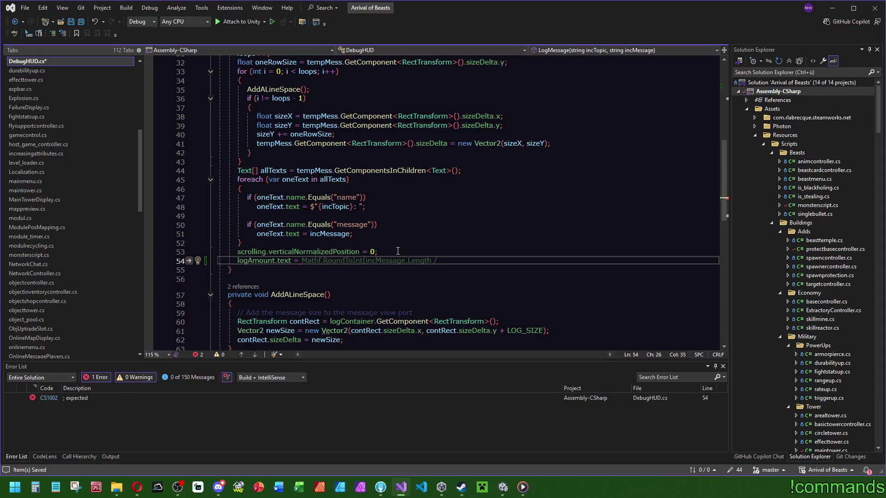
{"action": "type", "text": "$\";"}
{"action": "key", "text": "ctrl+z"}
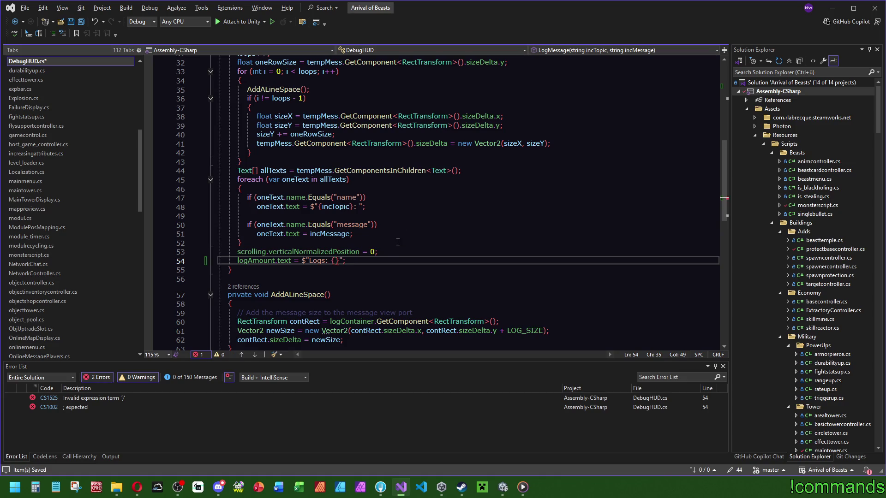
{"action": "left_click_drag", "start_coordinate": [725, 201], "coordinate": [722, 110]}
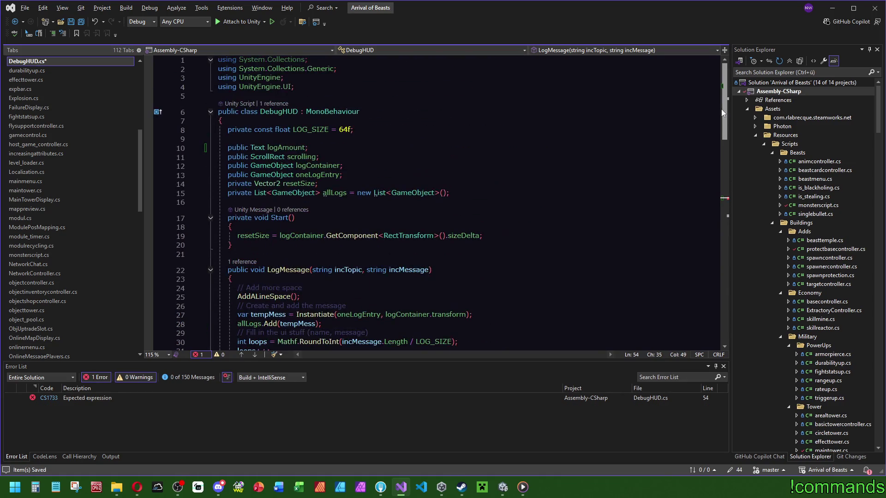
{"action": "left_click", "coordinate": [330, 193]}
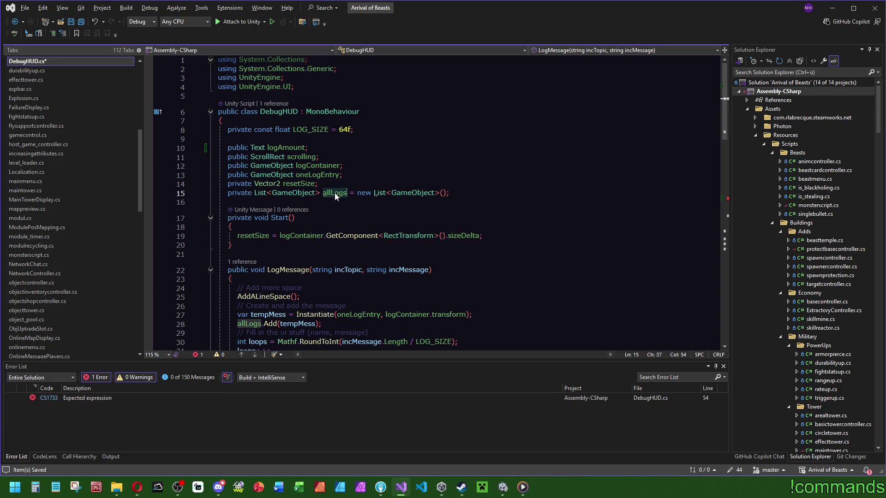
{"action": "left_click_drag", "start_coordinate": [724, 122], "coordinate": [738, 211]}
{"action": "left_click", "coordinate": [334, 222]}
{"action": "type", "text": "allLogs"}
{"action": "type", "text": ".Count"}
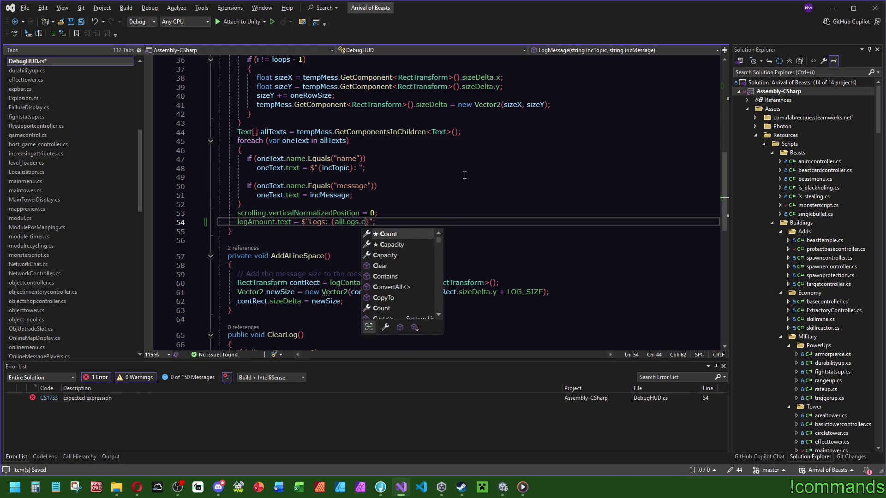
{"action": "left_click", "coordinate": [466, 176]}
{"action": "left_click", "coordinate": [375, 212]}
- Save all changes to DebugHUD.cs and return to Unity to recompile
{"action": "left_click", "coordinate": [71, 21]}
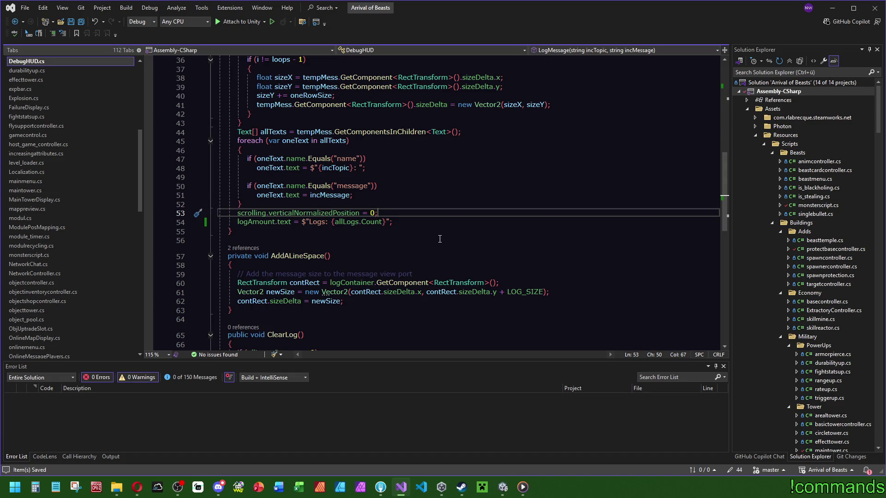
{"action": "scroll", "coordinate": [439, 238], "scroll_direction": "up", "scroll_amount": 9}
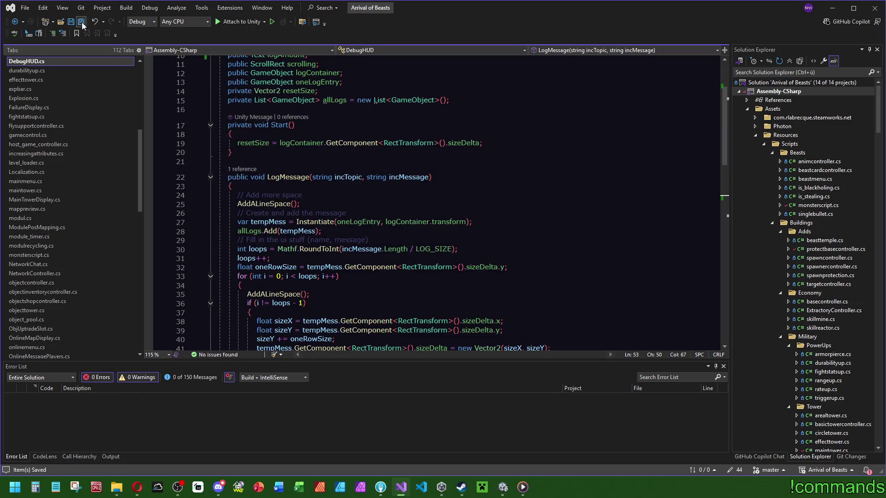
{"action": "left_click", "coordinate": [503, 487]}
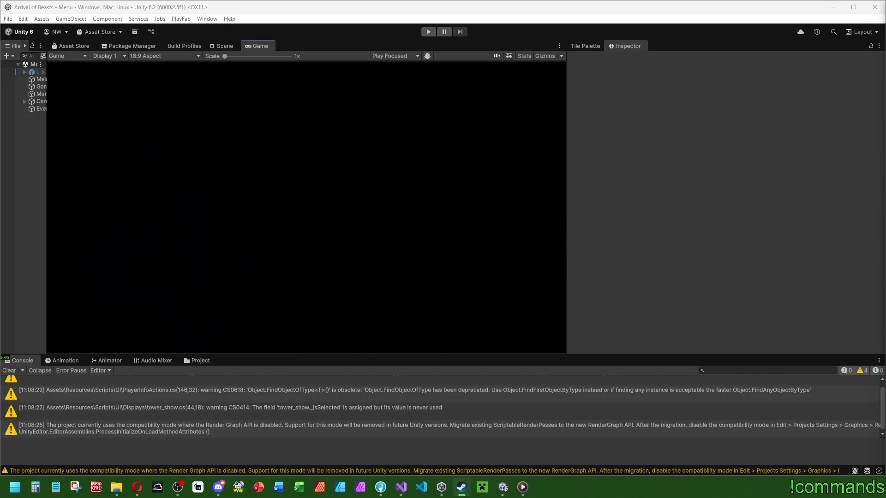
- Clear the Console and open the CanvasHUD prefab with a wider Hierarchy
{"action": "left_click", "coordinate": [10, 370]}
{"action": "left_click", "coordinate": [199, 360]}
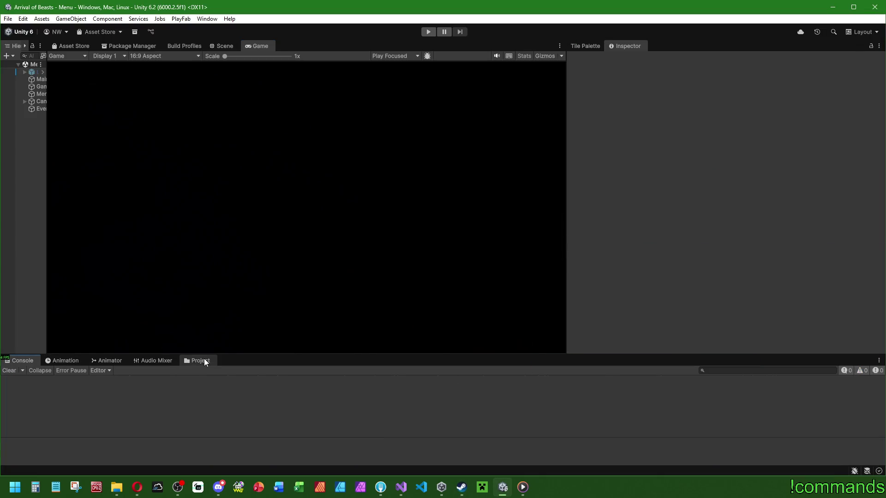
{"action": "double_click", "coordinate": [249, 404]}
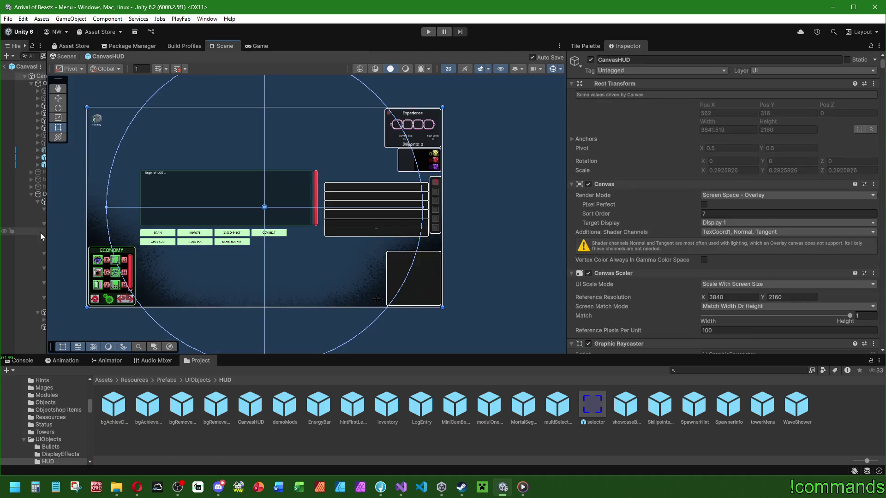
{"action": "mouse_move", "coordinate": [47, 236]}
{"action": "left_mouse_down"}
{"action": "mouse_move", "coordinate": [247, 237]}
{"action": "mouse_move", "coordinate": [174, 236]}
{"action": "left_mouse_up"}
{"action": "left_click_drag", "start_coordinate": [566, 172], "coordinate": [700, 173]}
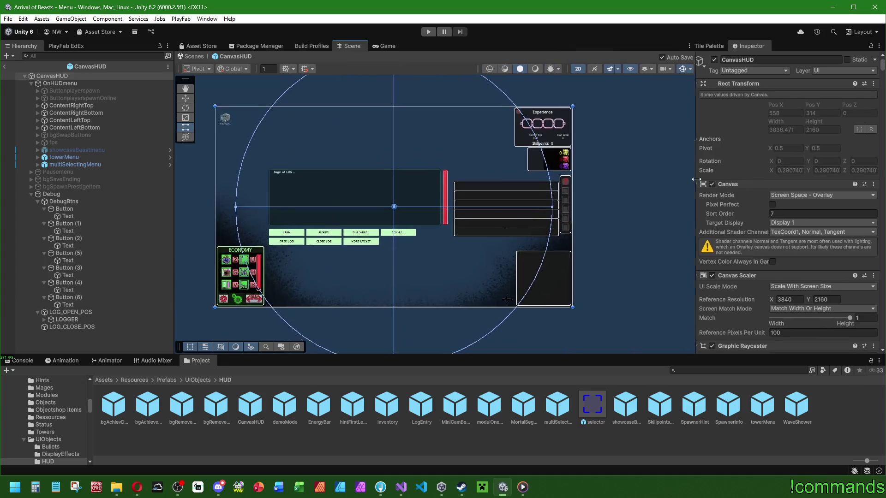
{"action": "scroll", "coordinate": [351, 179], "scroll_direction": "up", "scroll_amount": 5}
- Create a UI > Legacy > Text object under the Debug object
{"action": "left_click", "coordinate": [342, 180]}
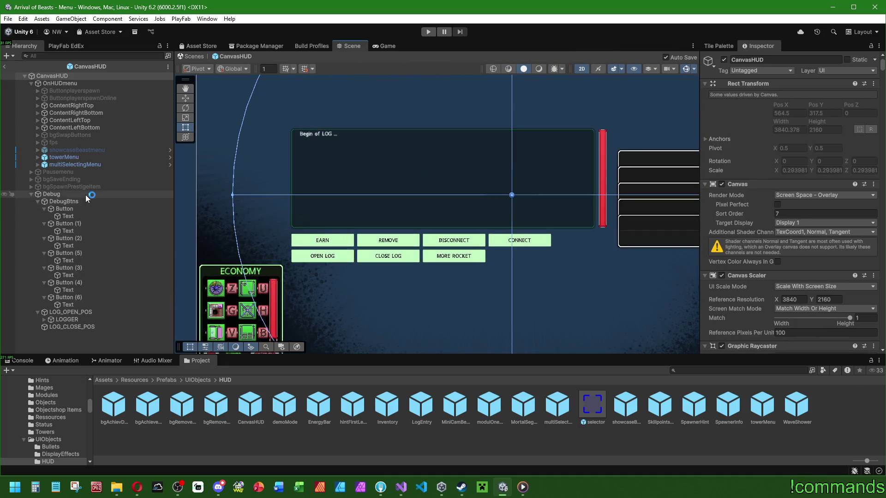
{"action": "left_click", "coordinate": [65, 202]}
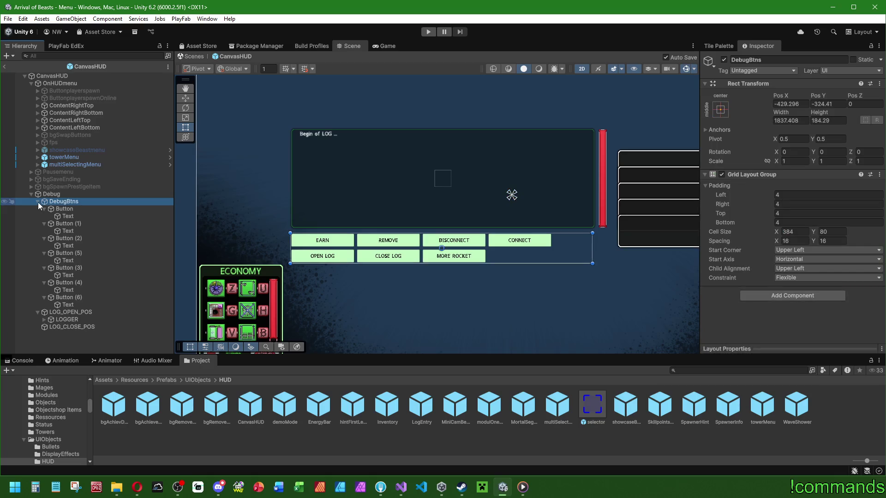
{"action": "left_click", "coordinate": [37, 201]}
{"action": "left_click", "coordinate": [51, 194]}
{"action": "right_click", "coordinate": [58, 194]}
{"action": "mouse_move", "coordinate": [153, 323]}
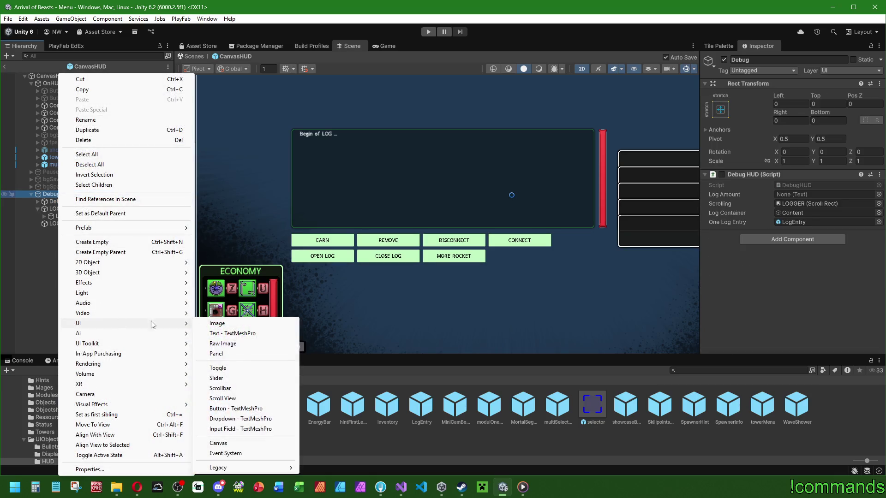
{"action": "mouse_move", "coordinate": [222, 468]}
{"action": "left_click", "coordinate": [319, 437]}
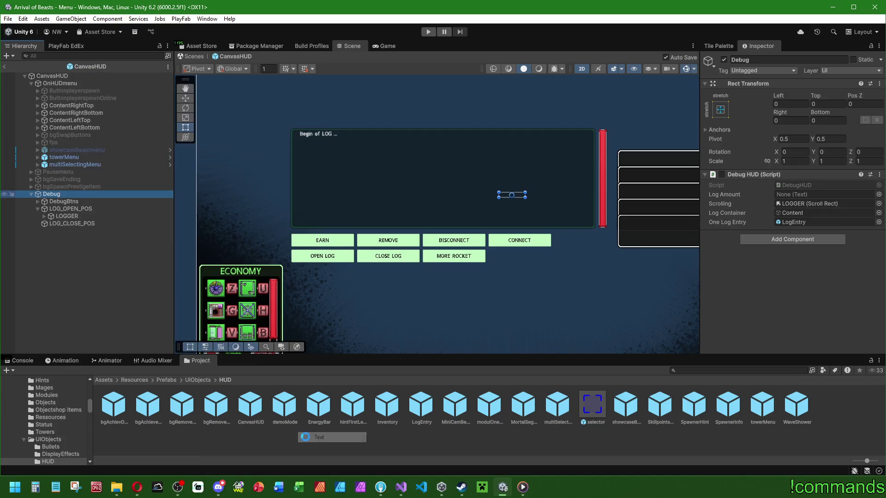
- Size the new text 128 by 128 and anchor it top-left
{"action": "left_click", "coordinate": [784, 120]}
{"action": "type", "text": "128"}
{"action": "left_click", "coordinate": [818, 120]}
{"action": "type", "text": "128"}
{"action": "left_click", "coordinate": [720, 109]}
{"action": "left_click", "coordinate": [753, 182], "text": "alt"}
{"action": "scroll", "coordinate": [422, 154], "scroll_direction": "down", "scroll_amount": 3}
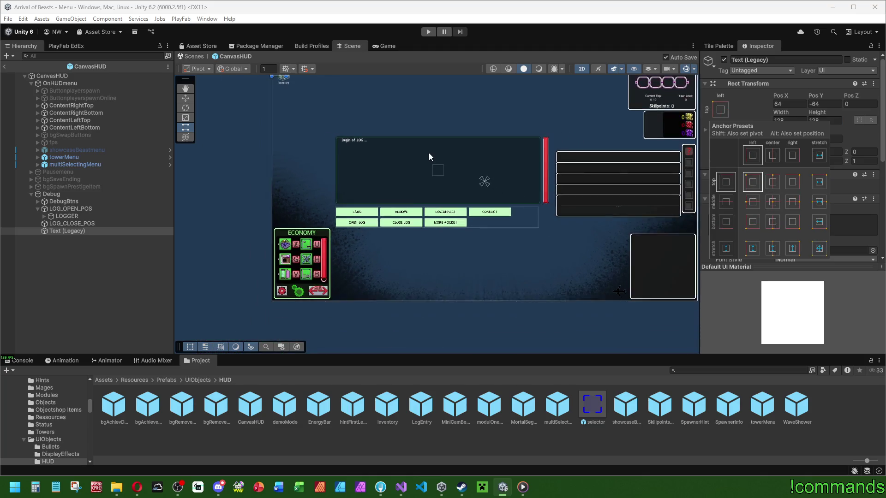
- Give the text a middle-center anchor and shift it slightly left
{"action": "scroll", "coordinate": [373, 174], "scroll_direction": "up", "scroll_amount": 3}
{"action": "scroll", "coordinate": [373, 174], "scroll_direction": "up", "scroll_amount": 1}
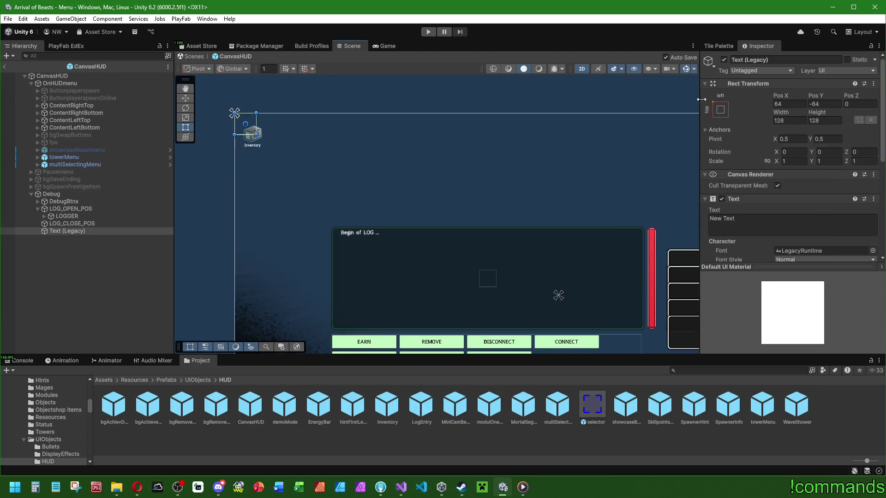
{"action": "left_click", "coordinate": [721, 110]}
{"action": "left_click", "coordinate": [776, 205], "text": "alt"}
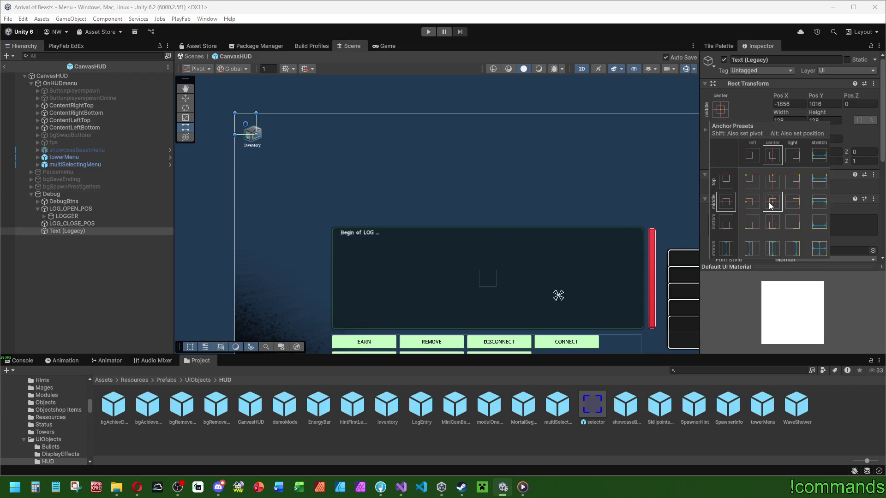
{"action": "left_click_drag", "start_coordinate": [786, 96], "coordinate": [775, 97]}
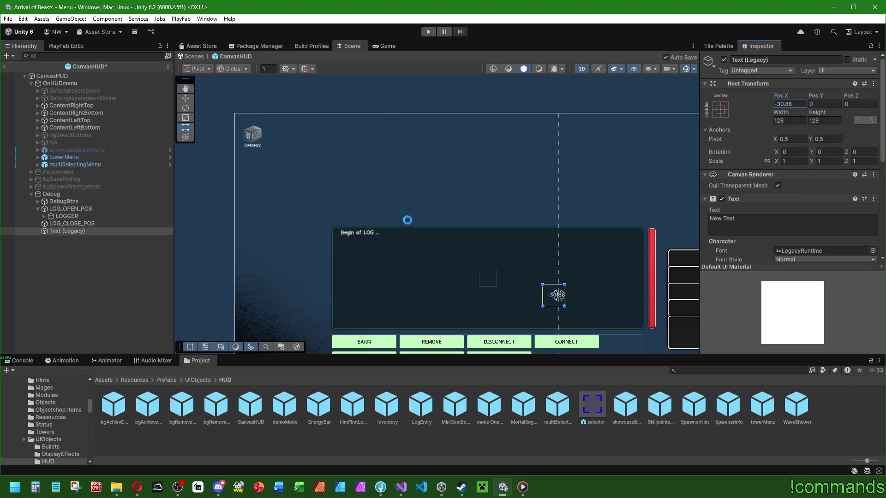
{"action": "key", "text": "w"}
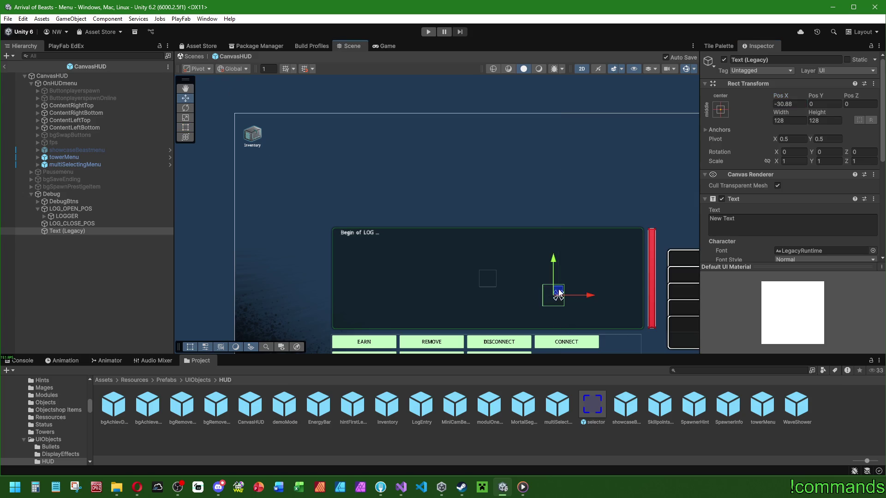
- Parent the Text (Legacy) object under LOGGER in the Hierarchy
{"action": "left_click", "coordinate": [74, 232]}
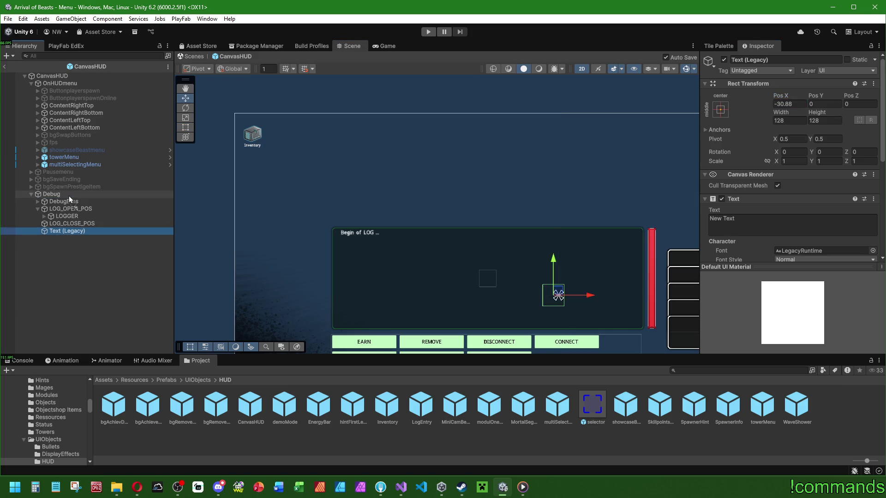
{"action": "left_click", "coordinate": [69, 209]}
{"action": "left_click", "coordinate": [38, 210]}
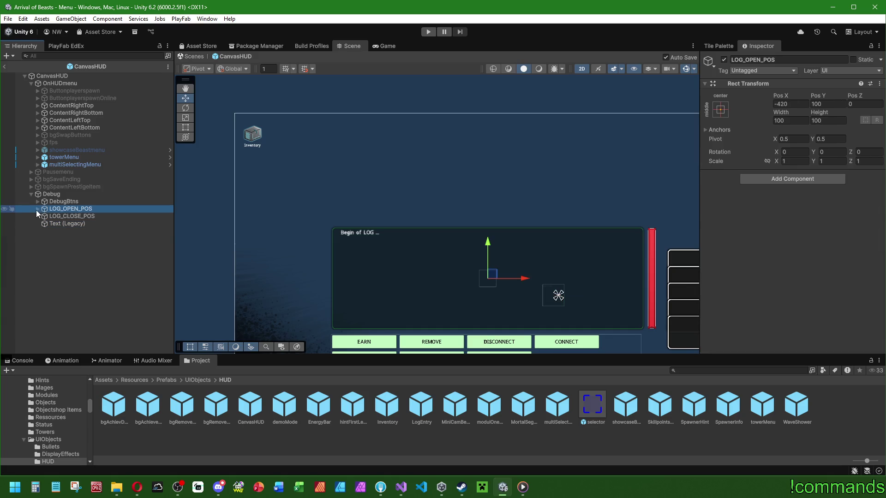
{"action": "left_click", "coordinate": [38, 209]}
{"action": "left_click", "coordinate": [66, 217]}
{"action": "left_click", "coordinate": [65, 231]}
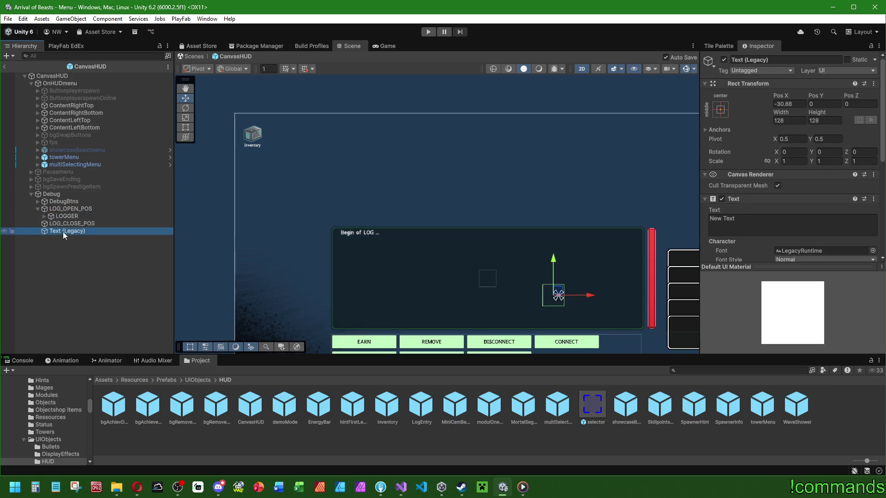
{"action": "left_click", "coordinate": [44, 217]}
{"action": "left_click_drag", "start_coordinate": [74, 246], "coordinate": [67, 216]}
{"action": "left_click", "coordinate": [720, 109]}
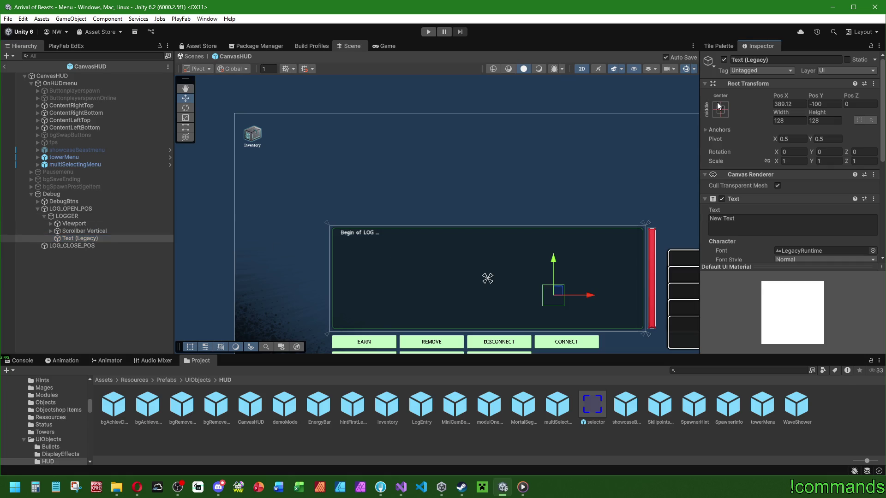
- Anchor the LOGGER text top-left at position 64, 64
{"action": "left_click", "coordinate": [752, 182], "text": "alt"}
{"action": "left_click", "coordinate": [781, 105]}
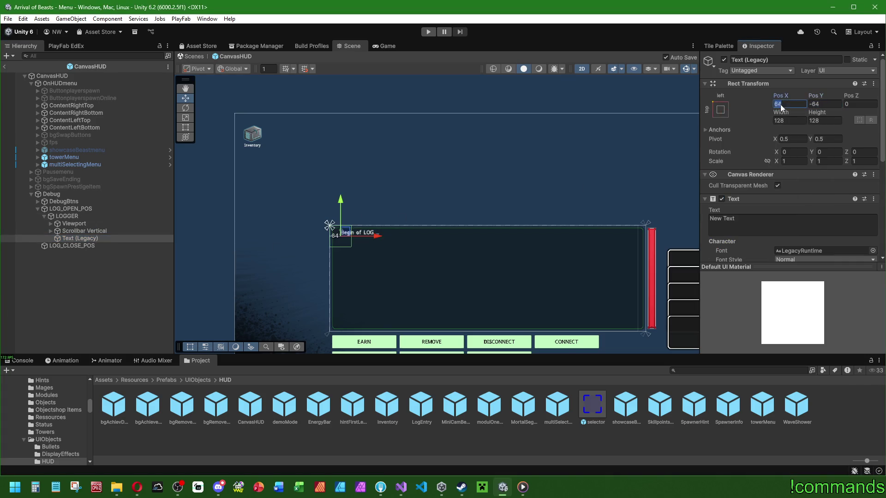
{"action": "left_click", "coordinate": [815, 104]}
{"action": "type", "text": "64"}
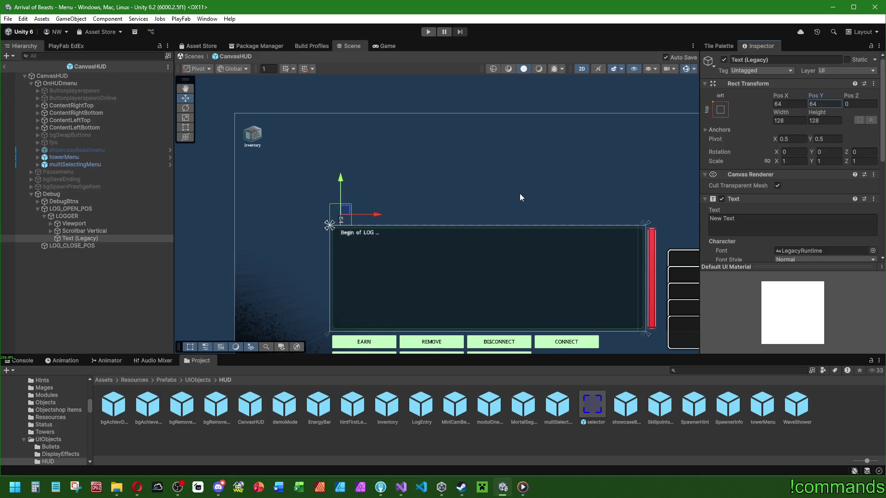
{"action": "scroll", "coordinate": [520, 196], "scroll_direction": "down", "scroll_amount": 2}
{"action": "scroll", "coordinate": [812, 160], "scroll_direction": "down", "scroll_amount": 5}
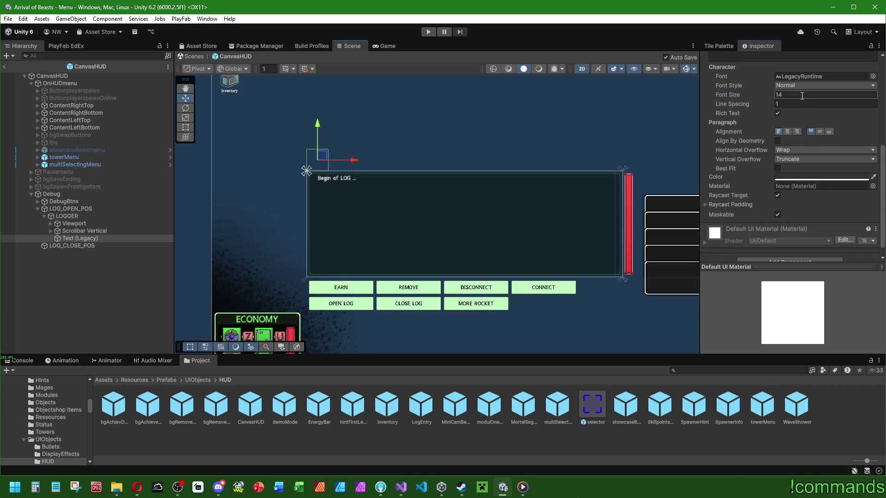
- Set the text to Aobfont-Regular, size 64, colour green 00FF02
{"action": "left_click", "coordinate": [872, 77]}
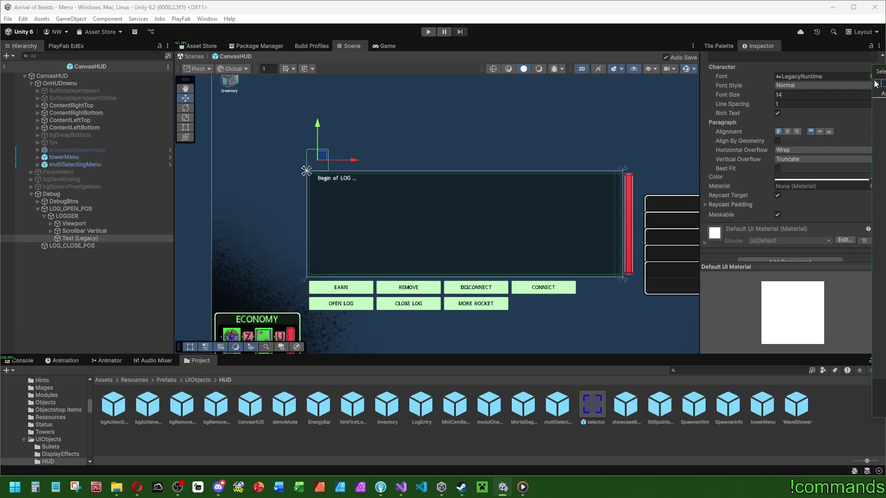
{"action": "left_click", "coordinate": [814, 95]}
{"action": "type", "text": "4"}
{"action": "scroll", "coordinate": [803, 161], "scroll_direction": "up", "scroll_amount": 3}
{"action": "left_click", "coordinate": [793, 251]}
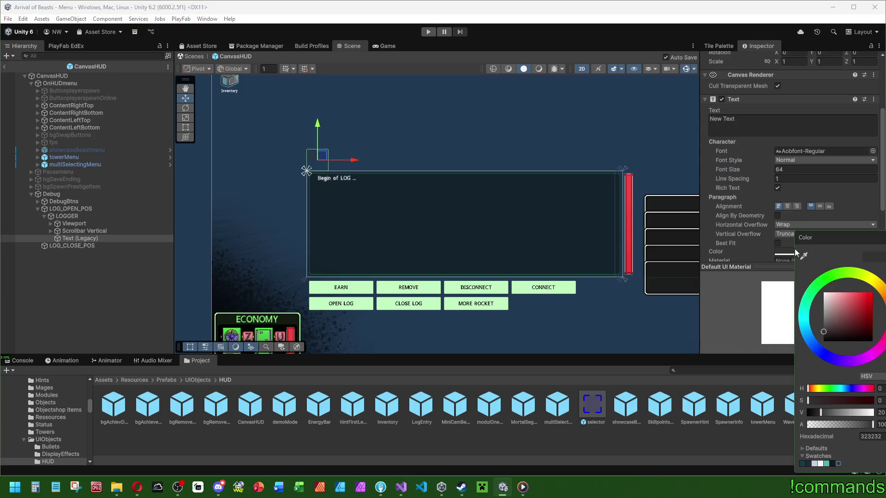
{"action": "left_click", "coordinate": [825, 278]}
{"action": "left_click_drag", "start_coordinate": [855, 319], "coordinate": [872, 292]}
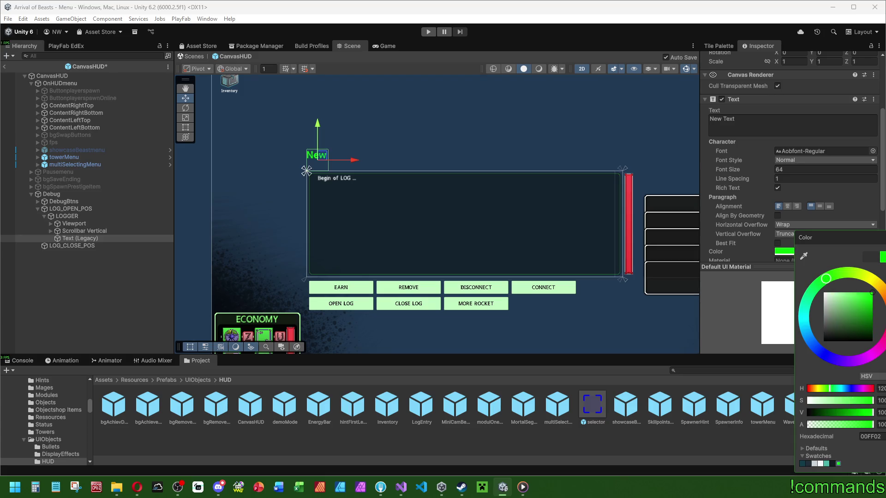
{"action": "scroll", "coordinate": [793, 138], "scroll_direction": "up", "scroll_amount": 4}
{"action": "left_click", "coordinate": [790, 121]}
- Make the label 256 wide, re-anchored top-left with Pos Y 64
{"action": "type", "text": "256"}
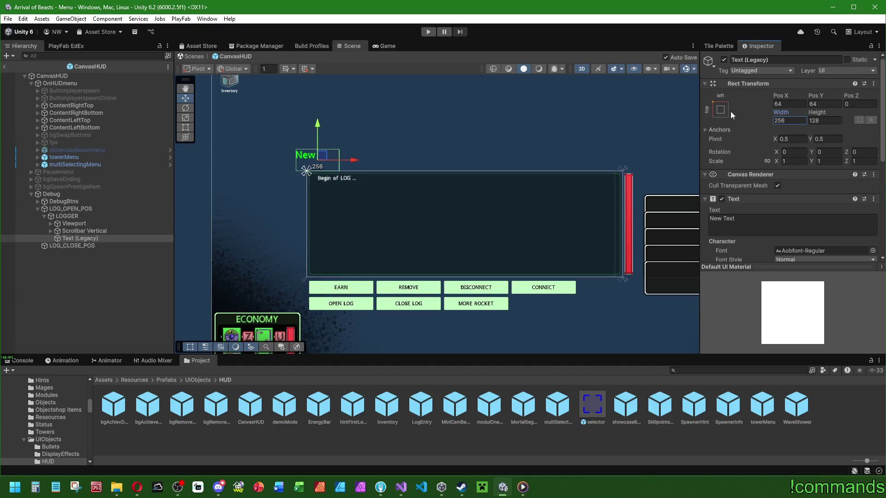
{"action": "left_click", "coordinate": [721, 110]}
{"action": "left_click", "coordinate": [716, 178], "text": "alt"}
{"action": "left_click", "coordinate": [824, 104]}
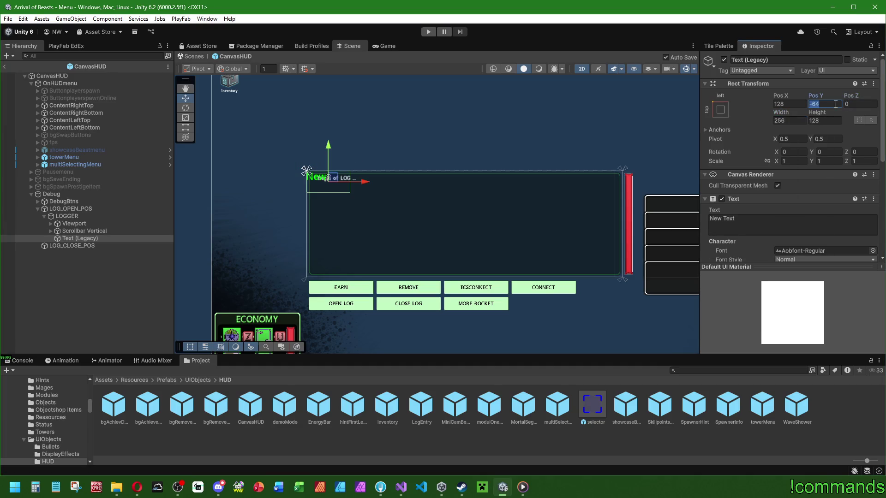
{"action": "type", "text": "64"}
- Center-align the label and change its text to 'Logs: 999'
{"action": "scroll", "coordinate": [757, 205], "scroll_direction": "down", "scroll_amount": 5}
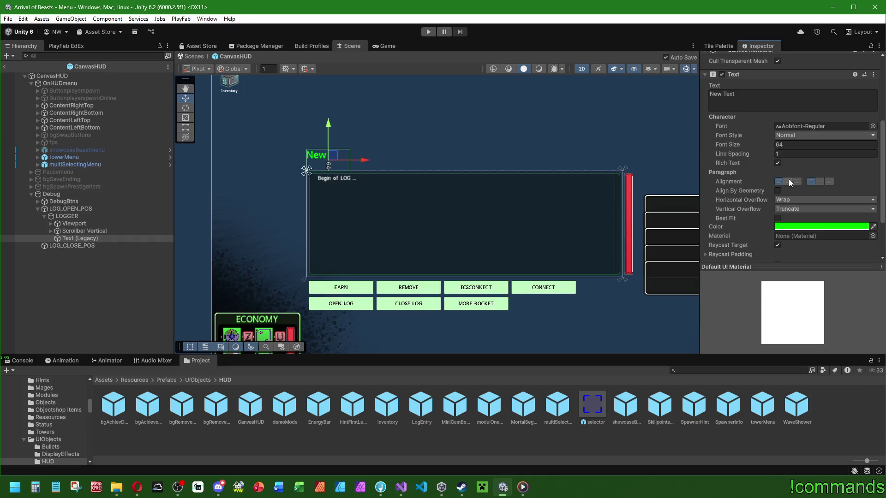
{"action": "left_click", "coordinate": [830, 182]}
{"action": "left_click", "coordinate": [797, 182]}
{"action": "left_click", "coordinate": [788, 182]}
{"action": "scroll", "coordinate": [782, 180], "scroll_direction": "up", "scroll_amount": 3}
{"action": "left_click", "coordinate": [776, 177]}
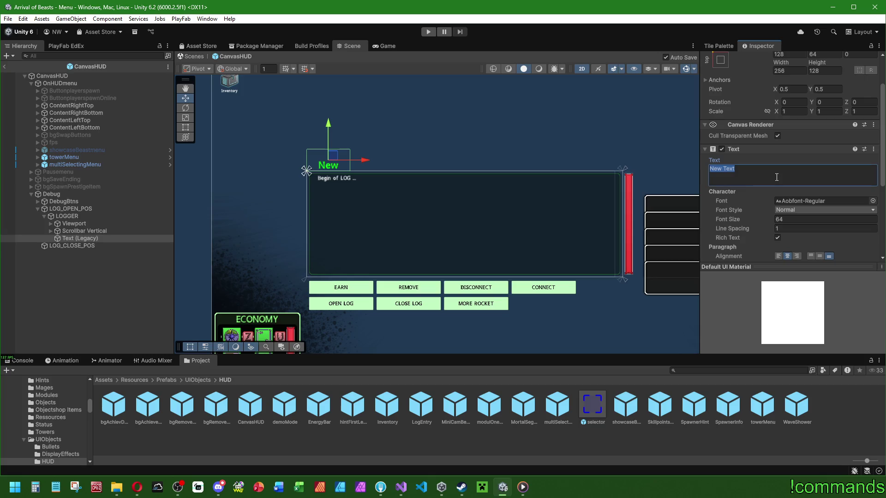
{"action": "type", "text": "Logs: "}
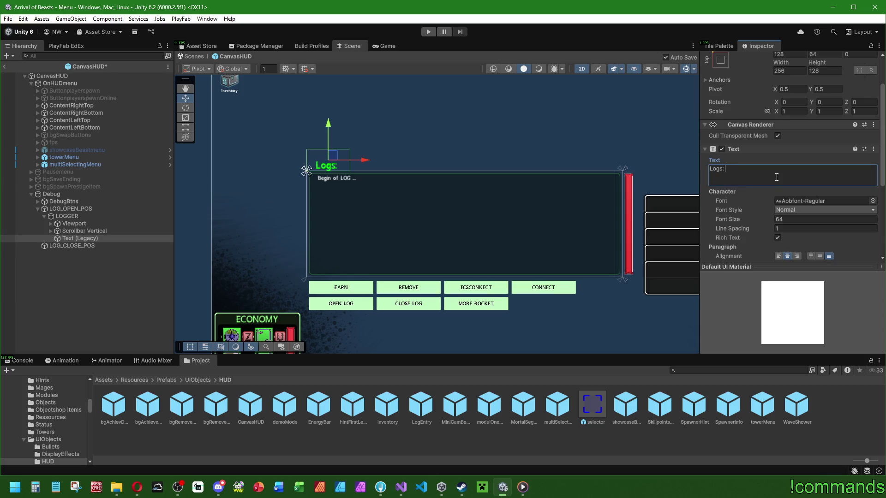
{"action": "type", "text": "999"}
- Widen the label to 384, re-anchor it top-left, then widen it to 768
{"action": "scroll", "coordinate": [756, 174], "scroll_direction": "up", "scroll_amount": 1}
{"action": "left_click", "coordinate": [796, 95]}
{"action": "type", "text": "+32"}
{"action": "key", "text": "Return"}
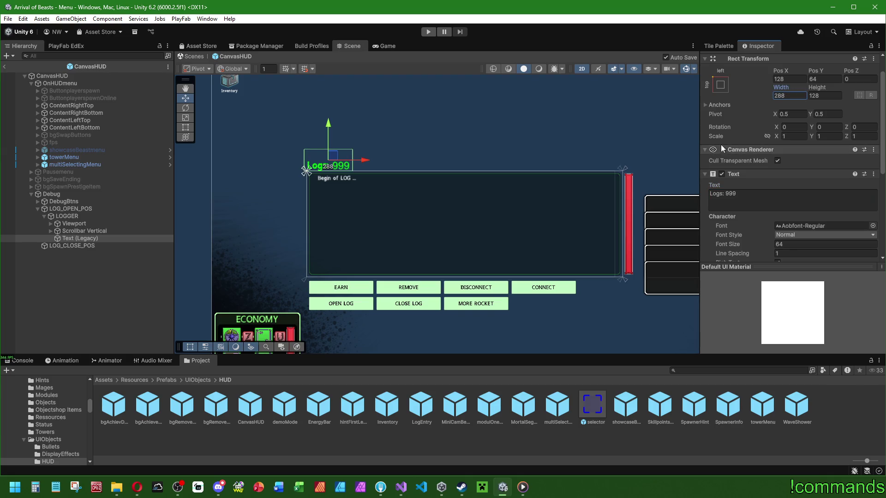
{"action": "type", "text": "384"}
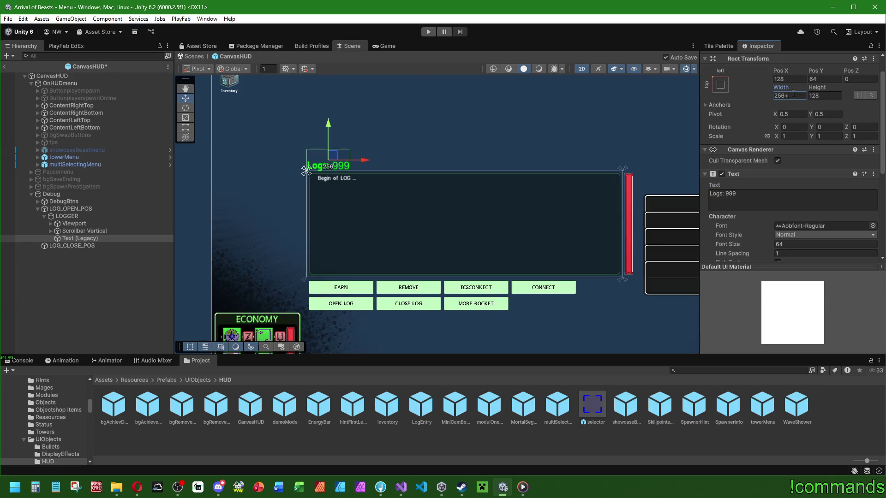
{"action": "left_click", "coordinate": [721, 84]}
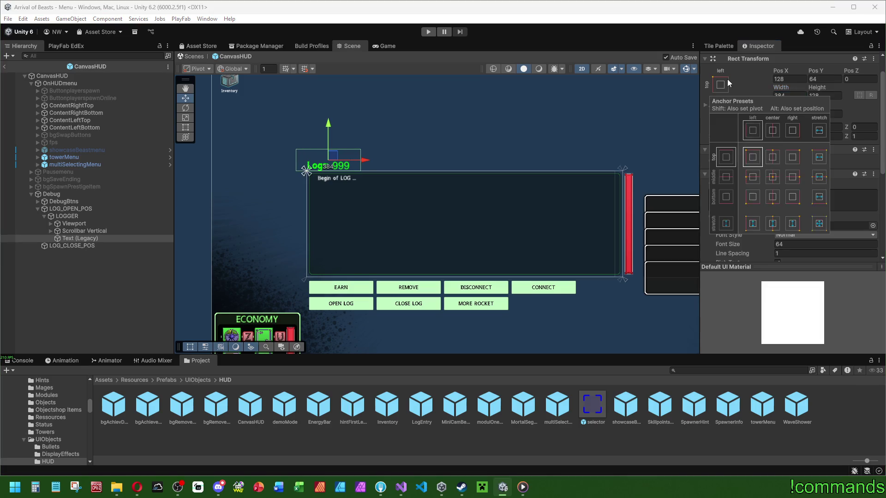
{"action": "left_click", "coordinate": [744, 152], "text": "alt"}
{"action": "left_click", "coordinate": [829, 79]}
{"action": "key", "text": "Return"}
{"action": "left_click", "coordinate": [540, 126]}
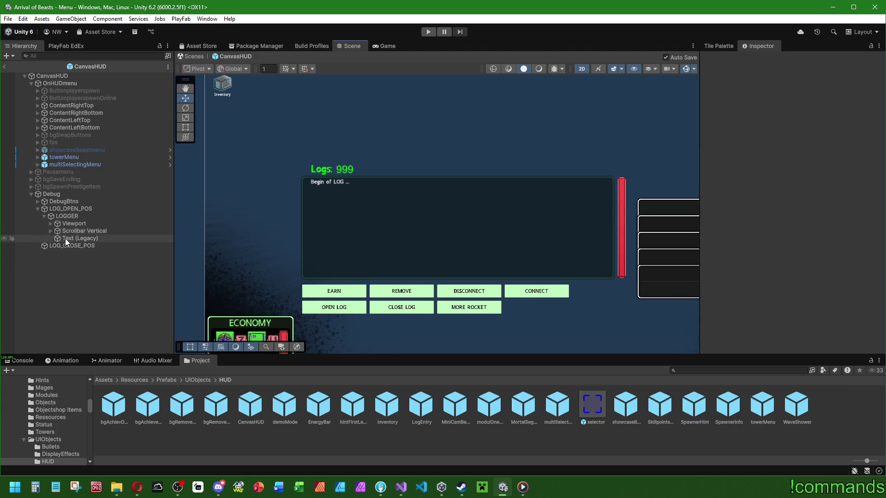
{"action": "left_click", "coordinate": [85, 238]}
{"action": "left_click", "coordinate": [789, 121]}
{"action": "type", "text": "768"}
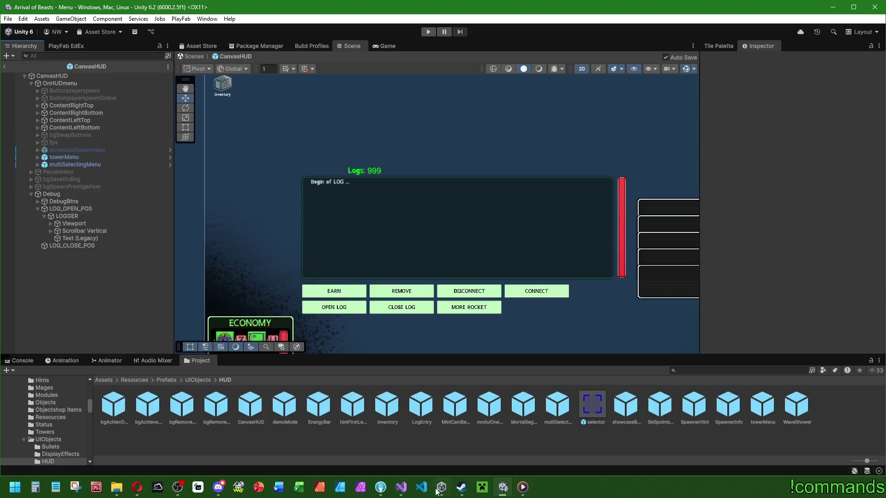
- In DebugHUD.cs, select the word 'Logs' in the line 54 counter string
{"action": "left_click", "coordinate": [401, 487]}
{"action": "scroll", "coordinate": [356, 301], "scroll_direction": "down", "scroll_amount": 5}
{"action": "scroll", "coordinate": [357, 301], "scroll_direction": "down", "scroll_amount": 1}
{"action": "left_click", "coordinate": [325, 250]}
- Change the counter to "Entry logs: {allLogs.Count}", save DebugHUD.cs, and return to Unity
{"action": "key", "text": "BackSpace"}
{"action": "key", "text": "BackSpace"}
{"action": "key", "text": "BackSpace"}
{"action": "type", "text": "Entry logs"}
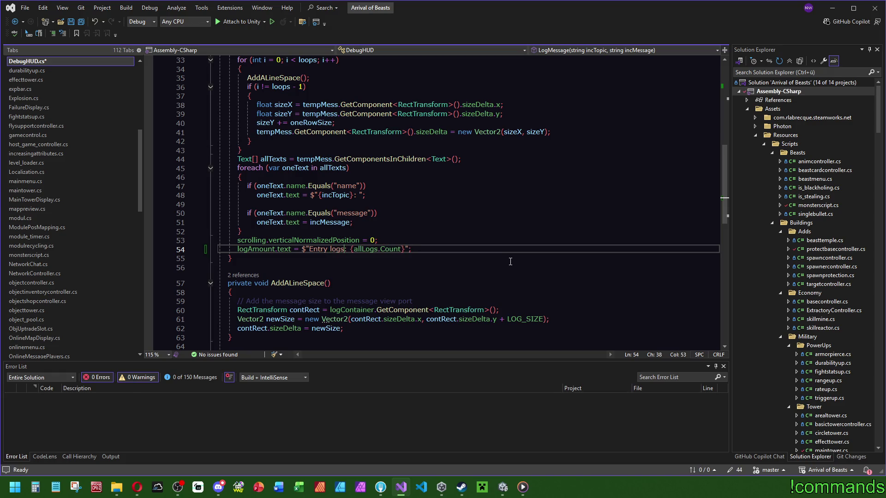
{"action": "left_click", "coordinate": [81, 21]}
{"action": "left_click", "coordinate": [503, 488]}
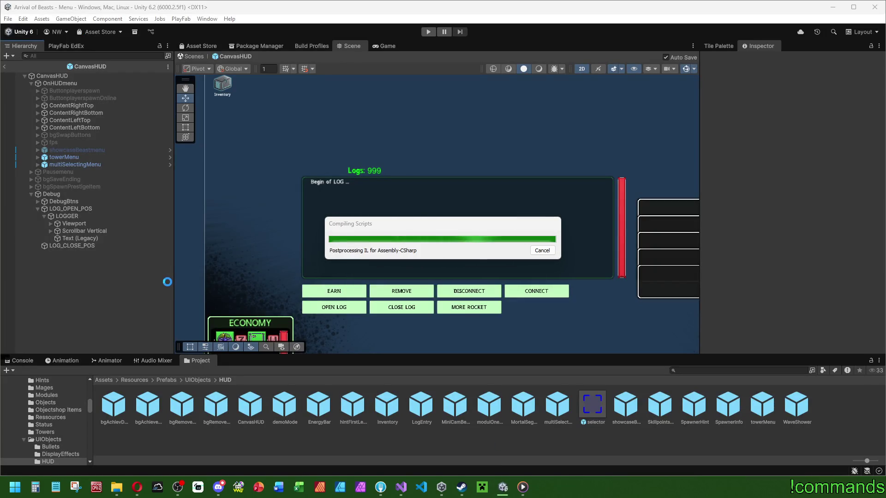
- Select Debug and drag the log text onto its Debug HUD's Log Amount field
{"action": "left_click", "coordinate": [71, 194]}
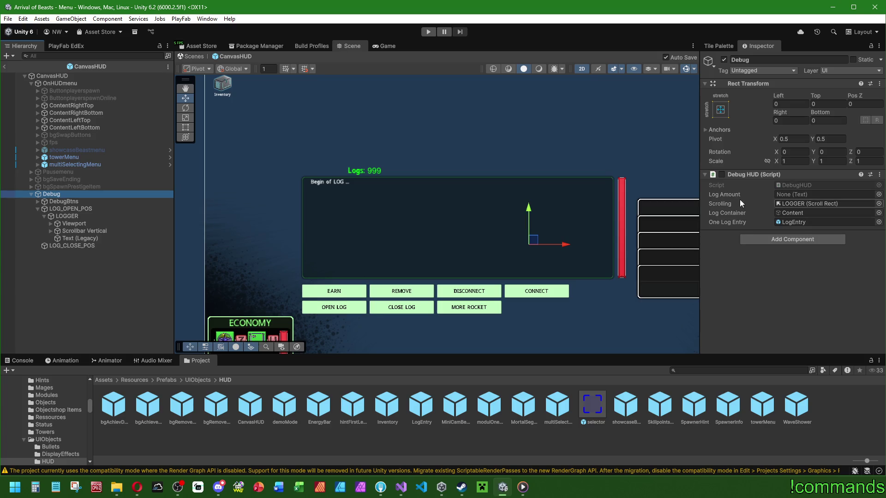
{"action": "mouse_move", "coordinate": [83, 241]}
{"action": "left_mouse_down"}
{"action": "mouse_move", "coordinate": [462, 208]}
{"action": "mouse_move", "coordinate": [791, 194]}
{"action": "left_mouse_up"}
- Rename the log label to LogAmount_Text (Legacy) and left-align its text
{"action": "left_click", "coordinate": [91, 240]}
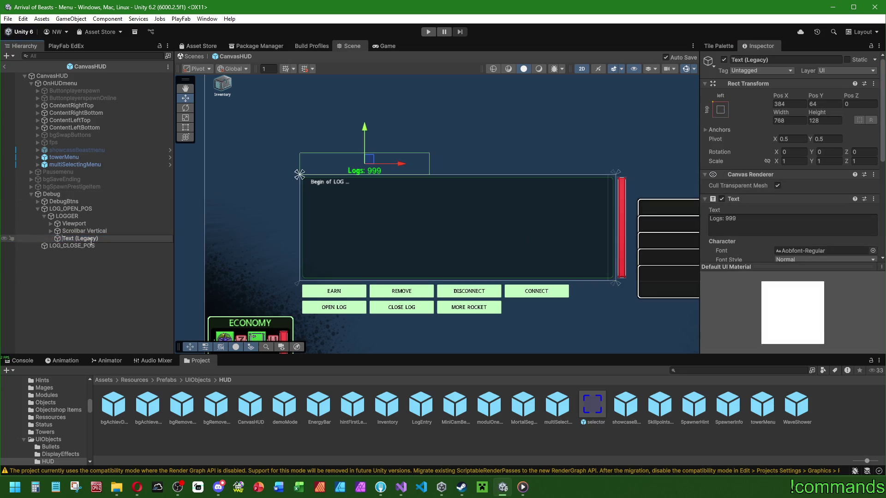
{"action": "type", "text": "Log"}
{"action": "type", "text": "Amount_"}
{"action": "key", "text": "Return"}
{"action": "scroll", "coordinate": [756, 187], "scroll_direction": "down", "scroll_amount": 5}
{"action": "left_click", "coordinate": [813, 185]}
{"action": "left_click", "coordinate": [779, 183]}
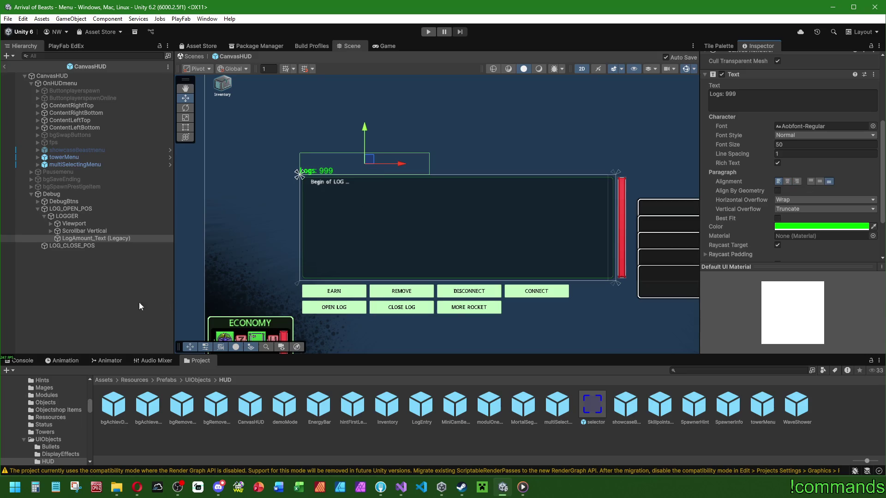
{"action": "left_click", "coordinate": [63, 315]}
- Change the LogAmount_Text label to read 'Logs: 0' and save the HUD prefab
{"action": "left_click", "coordinate": [96, 238]}
{"action": "left_click", "coordinate": [767, 223]}
{"action": "left_click", "coordinate": [767, 219]}
{"action": "key", "text": "BackSpace"}
{"action": "key", "text": "BackSpace"}
{"action": "scroll", "coordinate": [767, 219], "scroll_direction": "down", "scroll_amount": 5}
{"action": "left_click", "coordinate": [97, 264]}
{"action": "key", "text": "ctrl+s"}
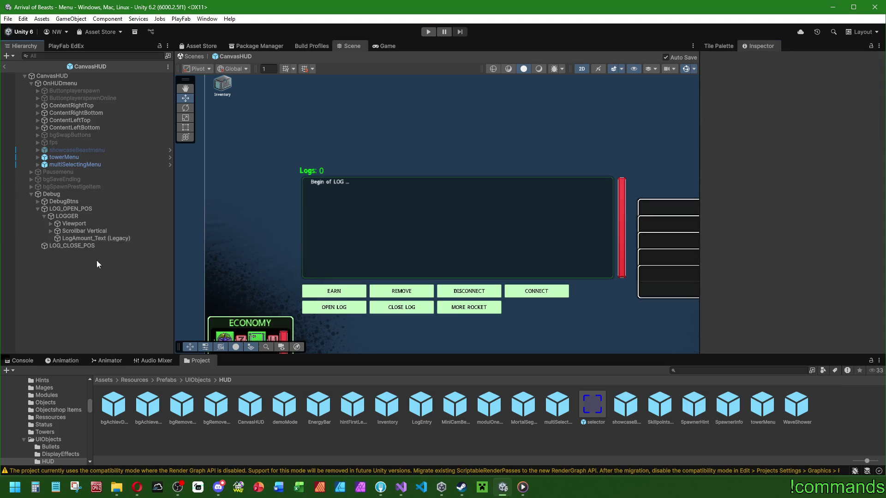
- Confirm Debug's Log Amount references LogAmount_Text, then leave the prefab for the Menu scene
{"action": "left_click", "coordinate": [101, 195]}
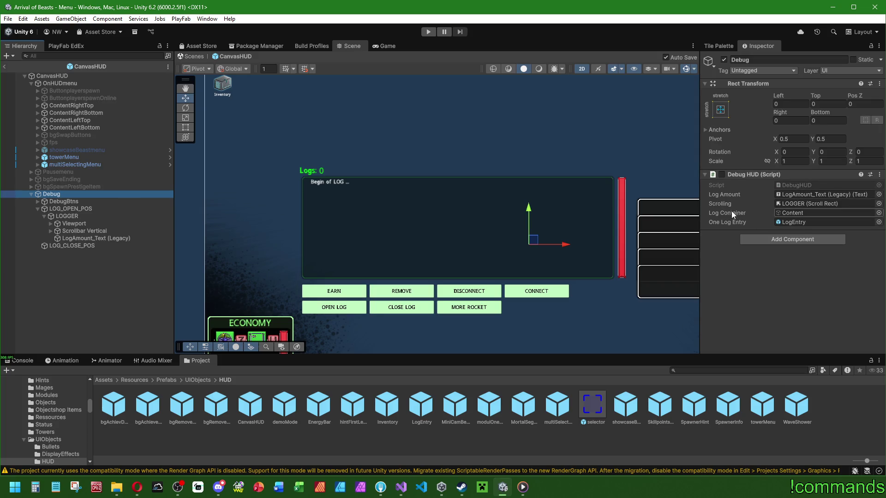
{"action": "left_click", "coordinate": [95, 293]}
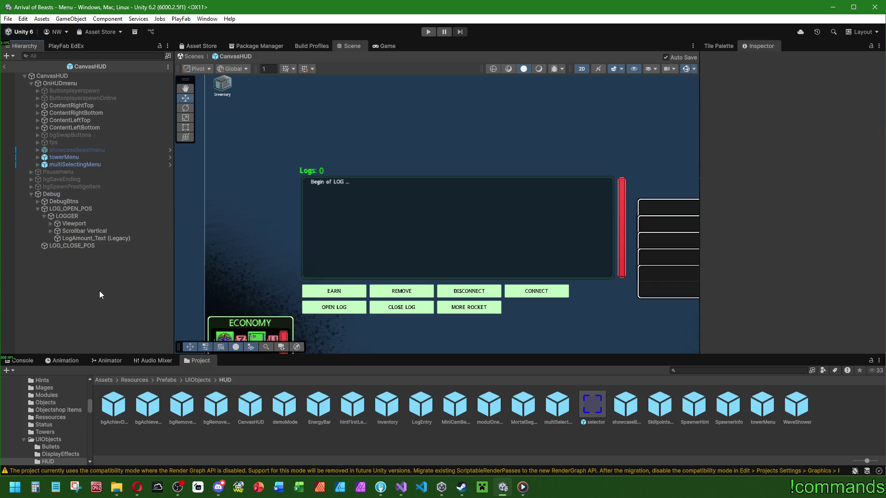
{"action": "scroll", "coordinate": [381, 263], "scroll_direction": "down", "scroll_amount": 2}
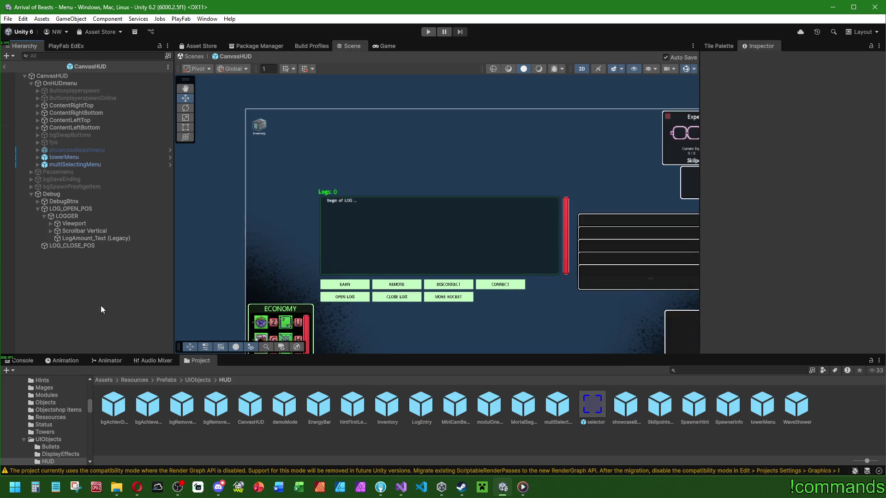
{"action": "left_click", "coordinate": [4, 67]}
- Save the project and the Menu scene, and show the Console output
{"action": "left_click", "coordinate": [7, 18]}
{"action": "left_click", "coordinate": [32, 118]}
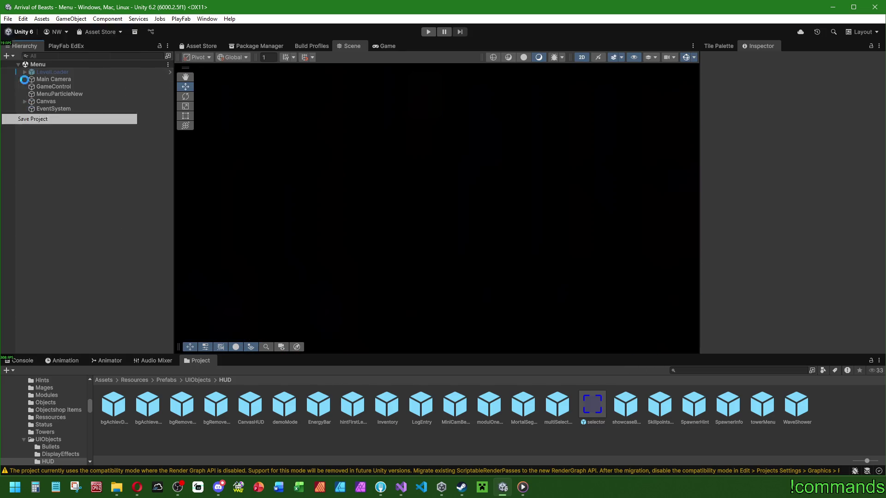
{"action": "left_click", "coordinate": [8, 19]}
{"action": "left_click", "coordinate": [36, 63]}
{"action": "left_click", "coordinate": [16, 362]}
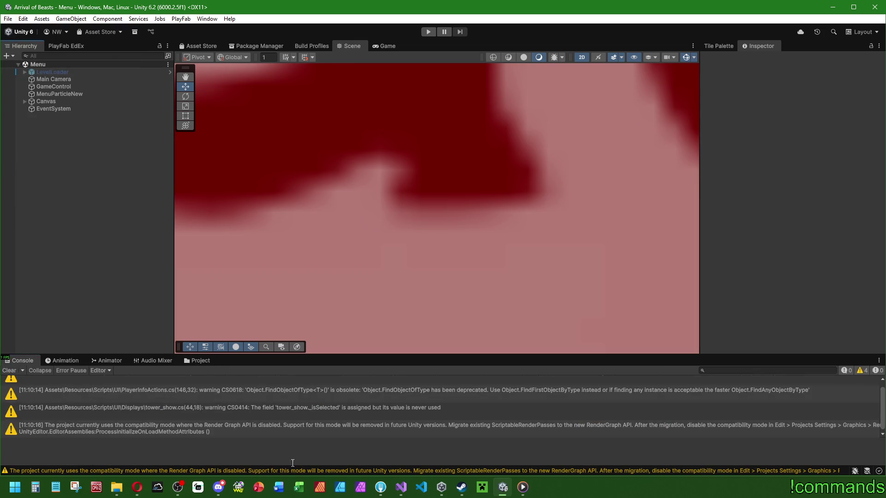
{"action": "left_click", "coordinate": [400, 488]}
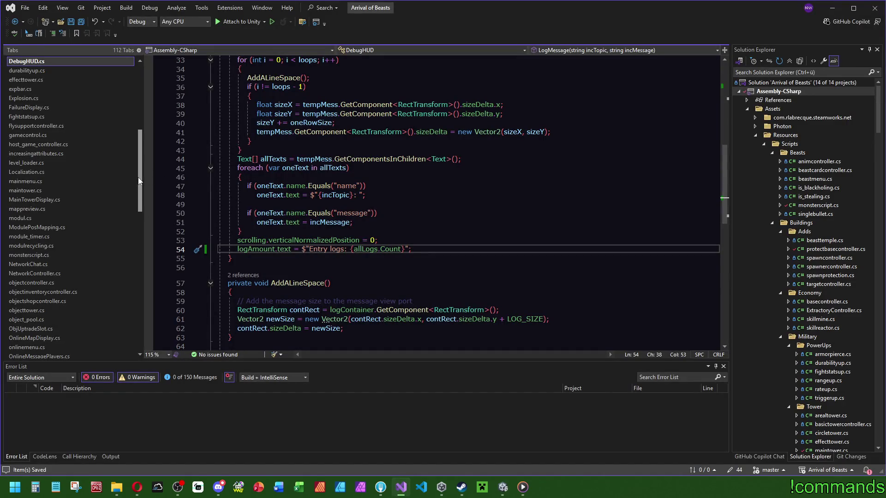
{"action": "left_click", "coordinate": [68, 257]}
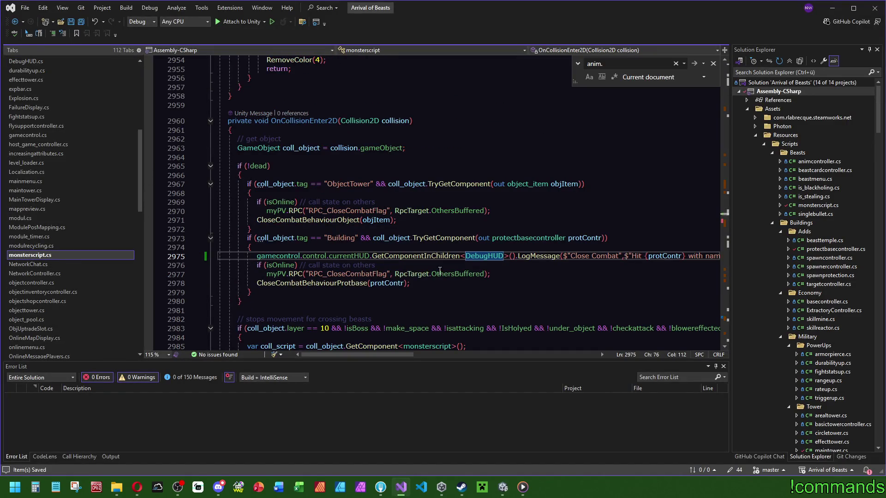
{"action": "scroll", "coordinate": [413, 264], "scroll_direction": "down", "scroll_amount": 2, "text": "ctrl"}
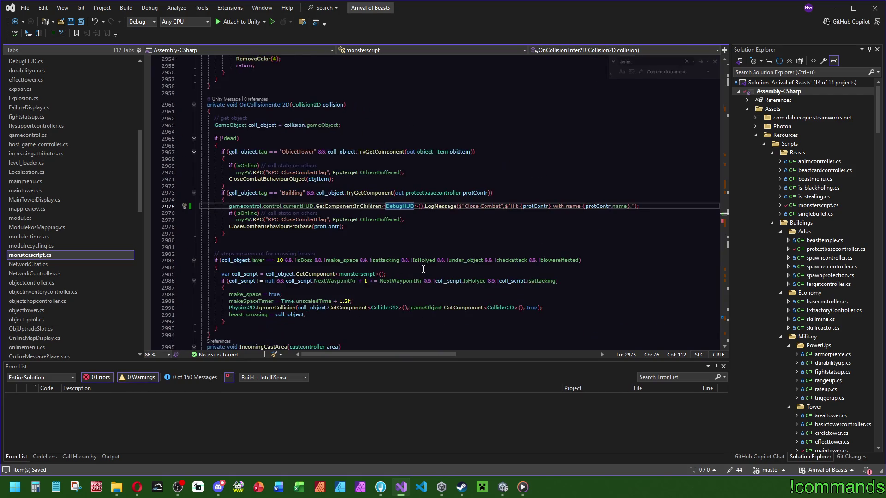
{"action": "key", "text": "Up"}
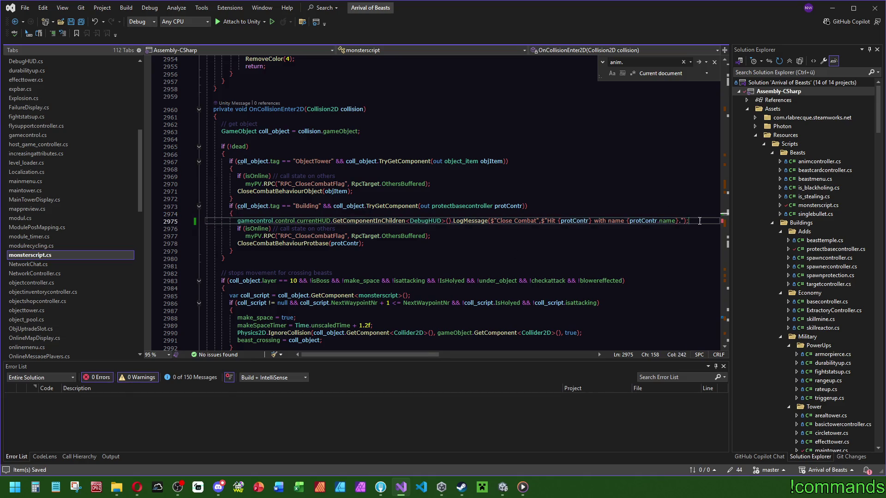
{"action": "left_click", "coordinate": [291, 243], "text": "ctrl"}
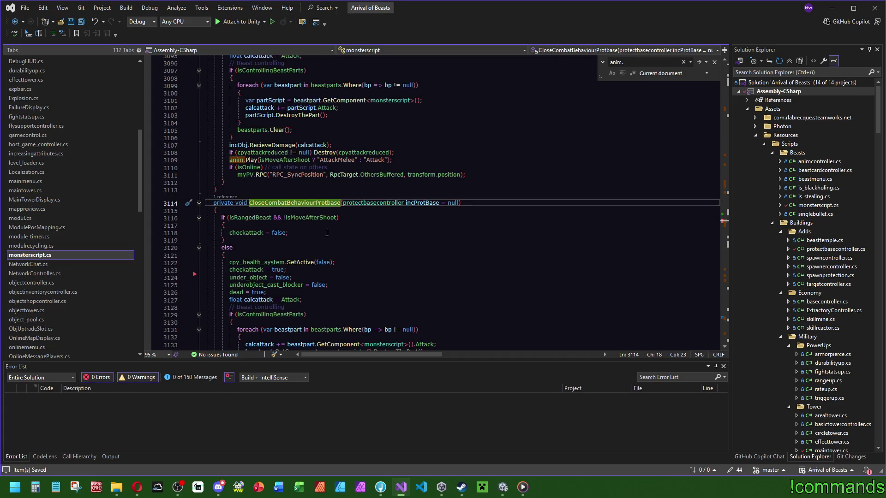
{"action": "scroll", "coordinate": [320, 231], "scroll_direction": "down", "scroll_amount": 4}
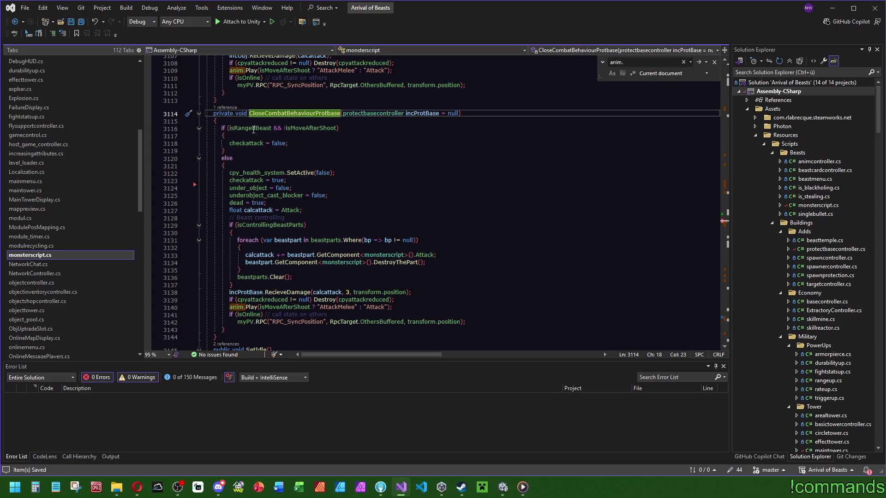
{"action": "mouse_move", "coordinate": [364, 238]}
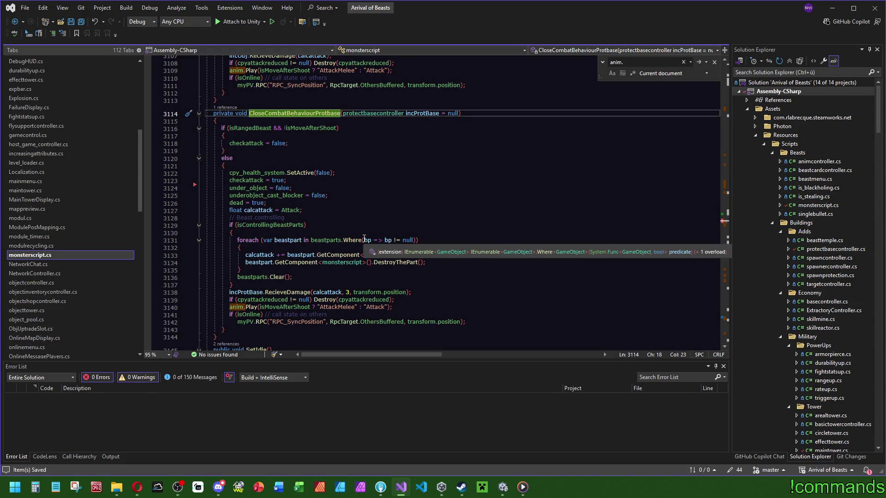
{"action": "scroll", "coordinate": [364, 238], "scroll_direction": "up", "scroll_amount": 13}
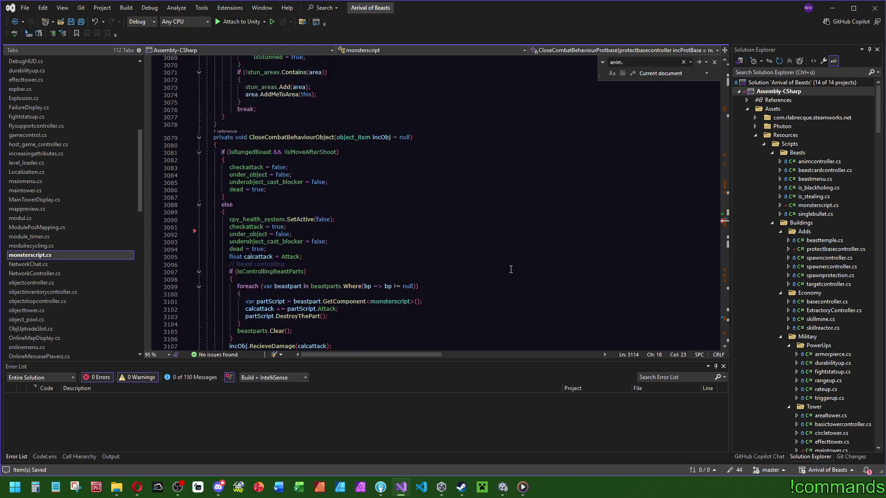
{"action": "scroll", "coordinate": [511, 269], "scroll_direction": "up", "scroll_amount": 20}
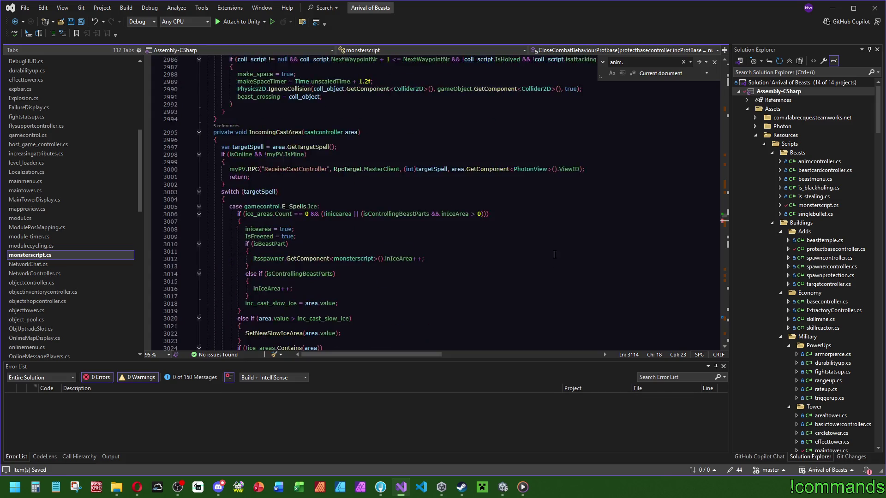
{"action": "scroll", "coordinate": [555, 255], "scroll_direction": "up", "scroll_amount": 11}
{"action": "triple_click", "coordinate": [699, 221]}
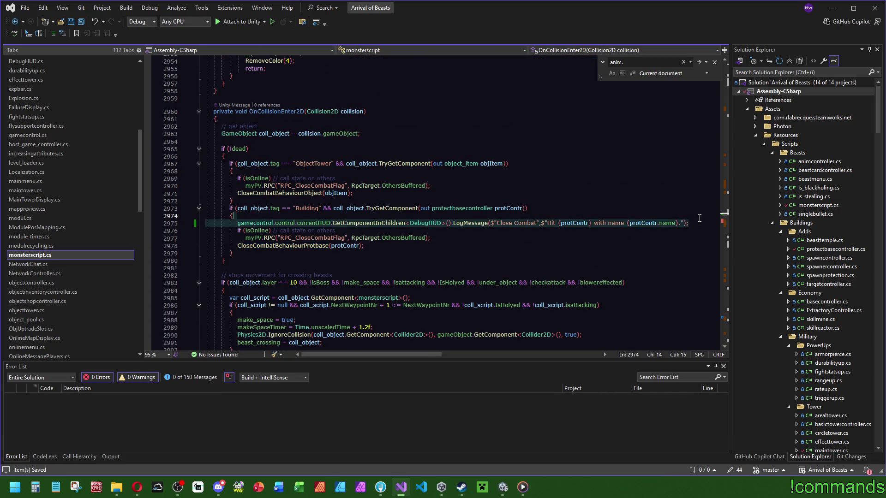
- Move the LogMessage line from the collision handler into DeleteAfterAttack's body
{"action": "key", "text": "Delete"}
{"action": "key", "text": "ctrl+f"}
{"action": "type", "text": "afteratta"}
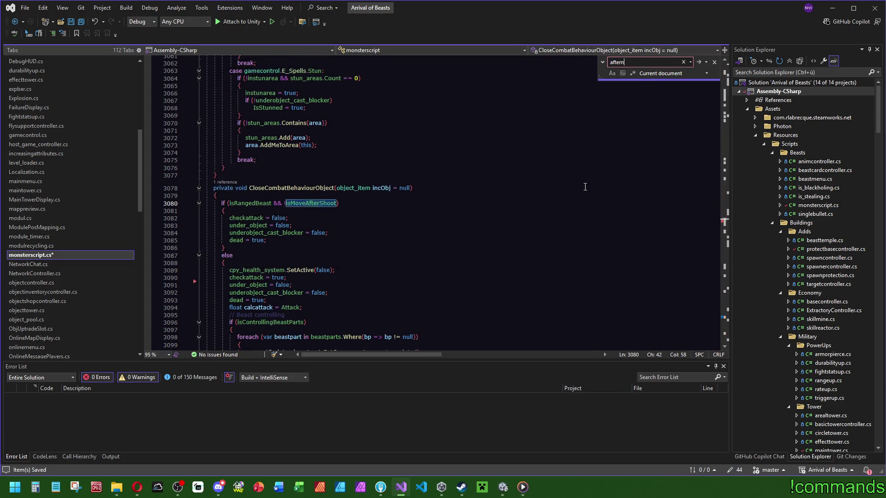
{"action": "key", "text": "Escape"}
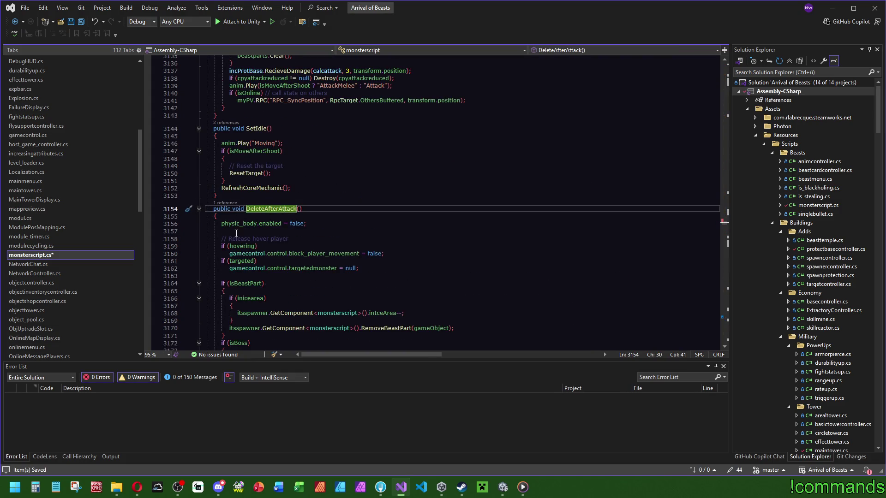
{"action": "key", "text": "Down"}
{"action": "key", "text": "End"}
{"action": "key", "text": "Return"}
{"action": "type", "text": "gamecontrol.control.currentHUD.GetComponentInChildren<DebugHUD>().LogMessage($\"Close Combat\", $\"Hit {protContr} with name {protContr.name}.\");"}
{"action": "scroll", "coordinate": [437, 257], "scroll_direction": "down", "scroll_amount": 2}
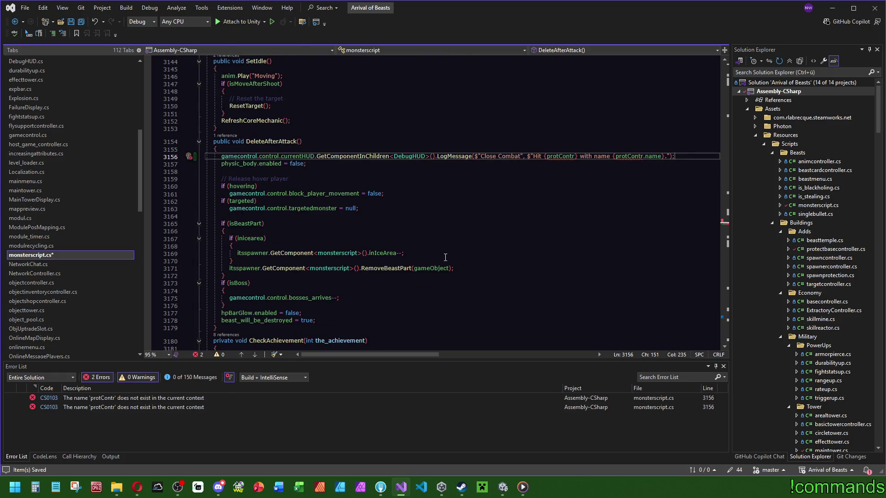
{"action": "scroll", "coordinate": [445, 257], "scroll_direction": "down", "scroll_amount": 5}
{"action": "scroll", "coordinate": [446, 253], "scroll_direction": "up", "scroll_amount": 5}
{"action": "scroll", "coordinate": [519, 293], "scroll_direction": "up", "scroll_amount": 2}
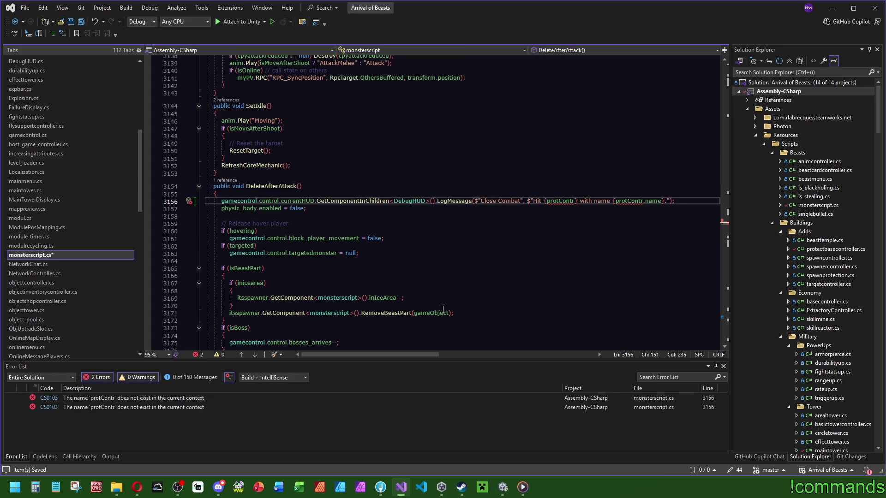
- Replace the log's Close Combat label with 'DeleteAfterAttack'
{"action": "left_click", "coordinate": [558, 201]}
{"action": "key", "text": "ctrl+Right"}
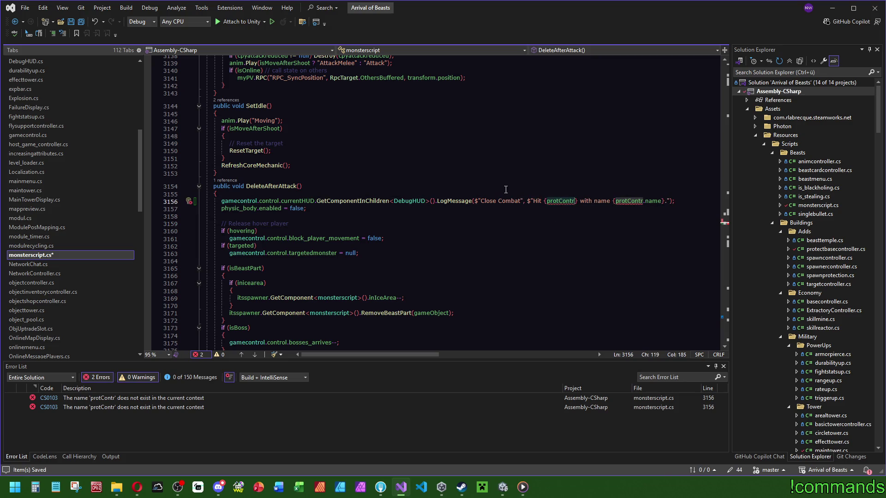
{"action": "left_click_drag", "start_coordinate": [520, 200], "coordinate": [481, 201]}
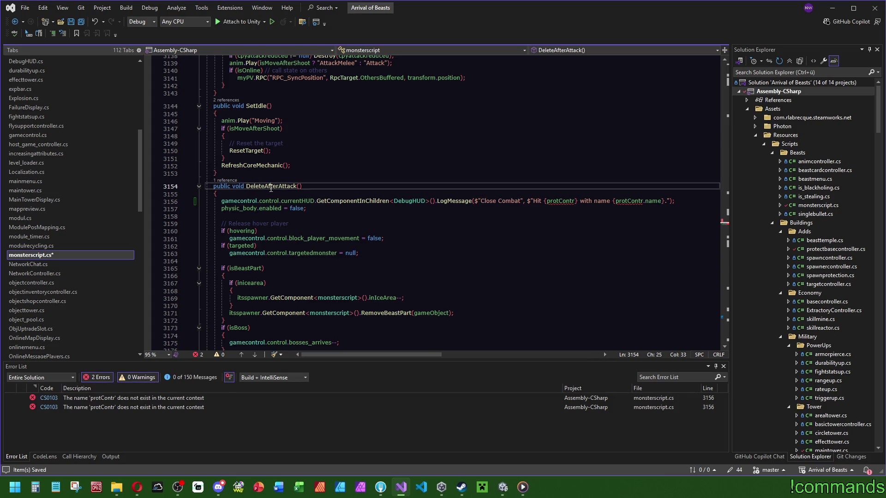
{"action": "left_click", "coordinate": [505, 201]}
{"action": "type", "text": "DeleteAfterAttack Called"}
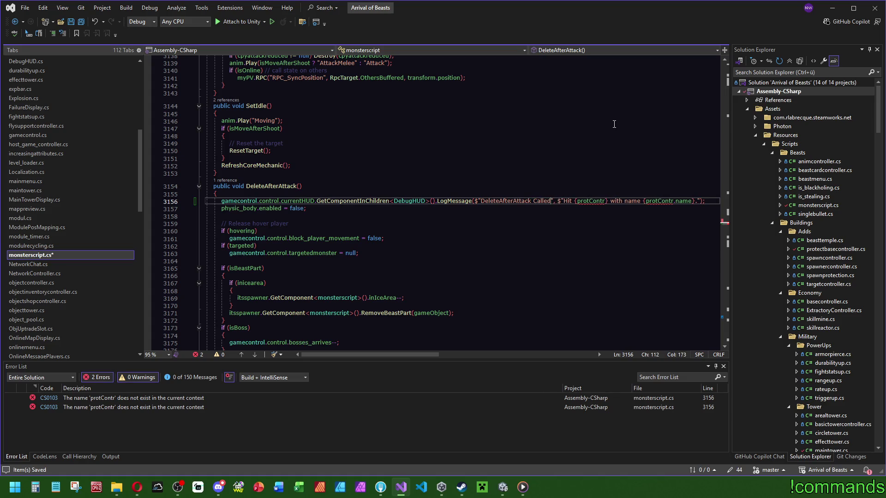
{"action": "key", "text": "BackSpace"}
{"action": "key", "text": "BackSpace"}
{"action": "key", "text": "BackSpace"}
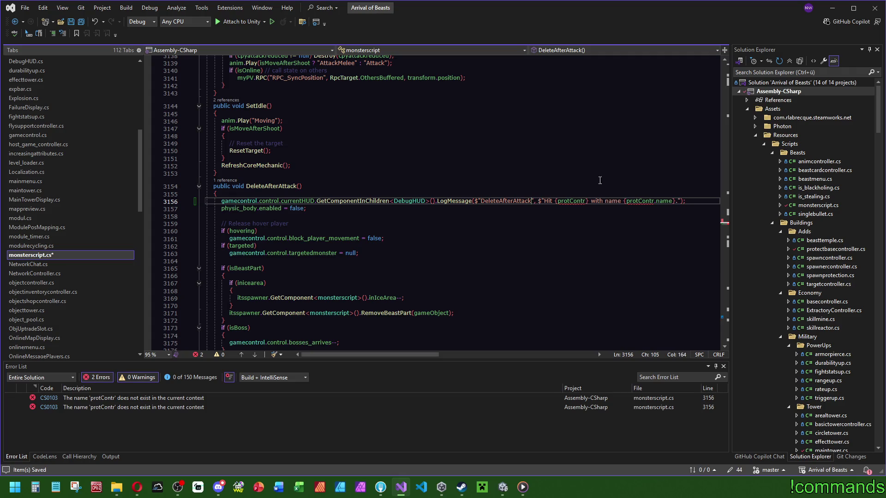
- Set the message to 'Animator called DeleteAfterAttack after close combat.', add '():' to the label, and save
{"action": "left_click_drag", "start_coordinate": [676, 201], "coordinate": [545, 201]}
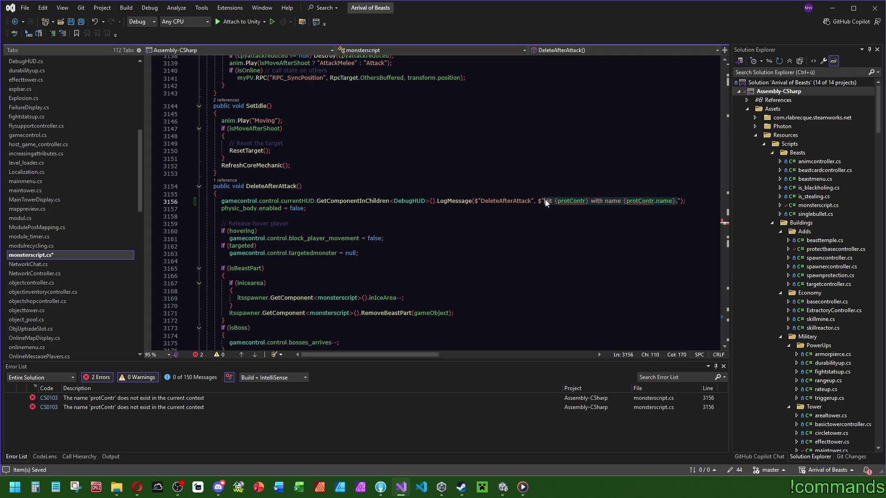
{"action": "type", "text": "Animator called"}
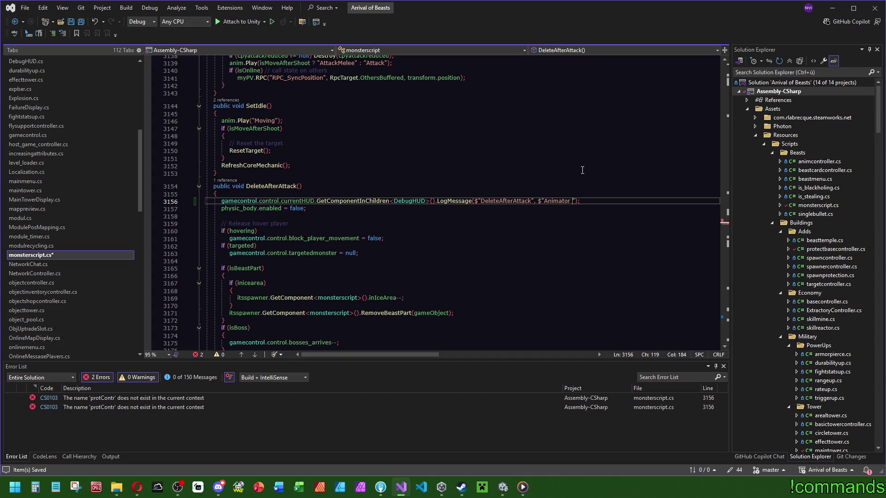
{"action": "type", "text": " Delete"}
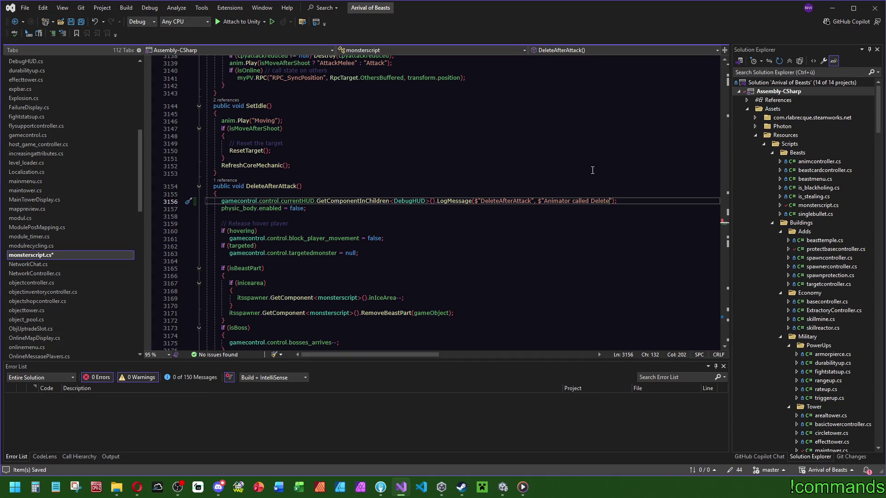
{"action": "type", "text": "AfterAttack"}
{"action": "type", "text": " after Close comn"}
{"action": "key", "text": "BackSpace"}
{"action": "type", "text": "bat."}
{"action": "left_click", "coordinate": [660, 201]}
{"action": "key", "text": "Delete"}
{"action": "type", "text": "c"}
{"action": "key", "text": "Up"}
{"action": "key", "text": "Up"}
{"action": "key", "text": "Up"}
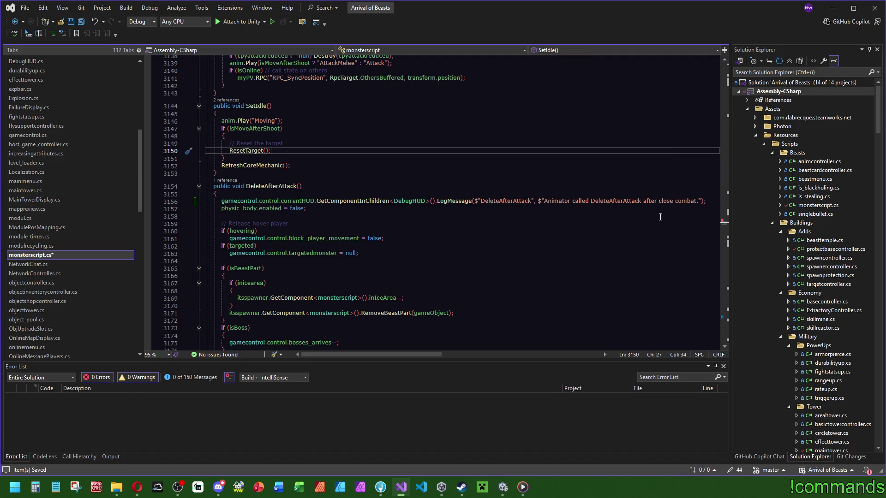
{"action": "left_click", "coordinate": [529, 201]}
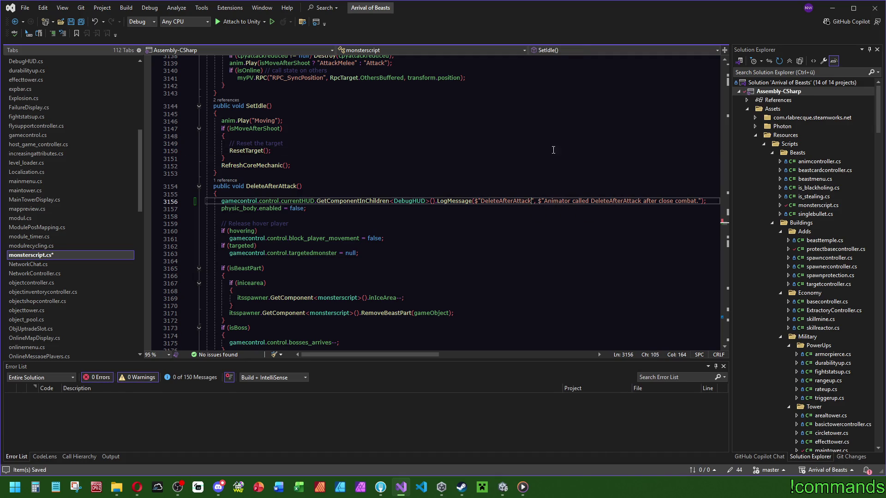
{"action": "type", "text": "():"}
{"action": "left_click", "coordinate": [551, 124]}
{"action": "key", "text": "ctrl+s"}
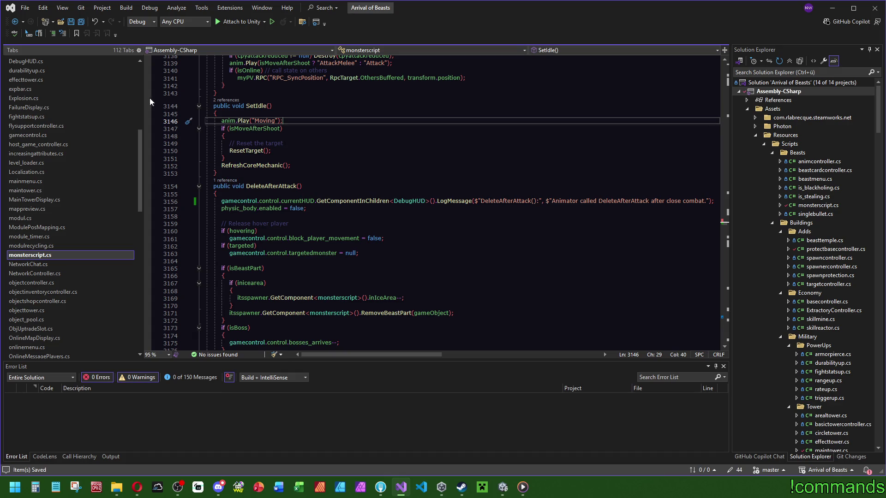
{"action": "left_click", "coordinate": [503, 487]}
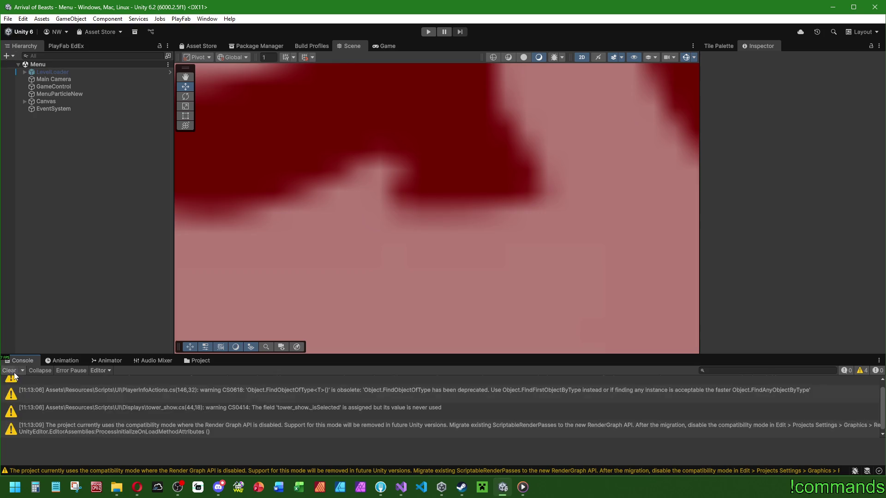
- Save the whole Unity project
{"action": "left_click", "coordinate": [7, 19]}
{"action": "left_click", "coordinate": [8, 18]}
{"action": "left_click", "coordinate": [33, 118]}
- Start a Windows build from Build Profiles with CoopTest as the output folder
{"action": "left_click", "coordinate": [8, 19]}
{"action": "left_click", "coordinate": [8, 19]}
{"action": "left_click", "coordinate": [7, 19]}
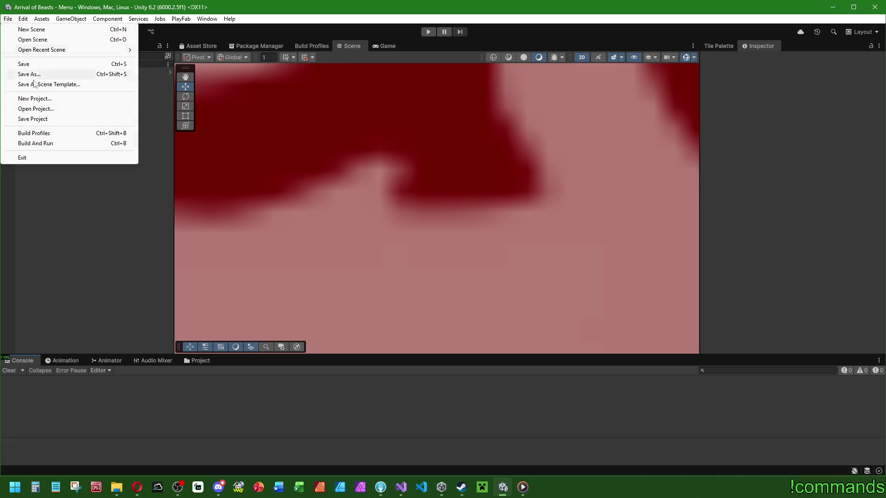
{"action": "left_click", "coordinate": [34, 133]}
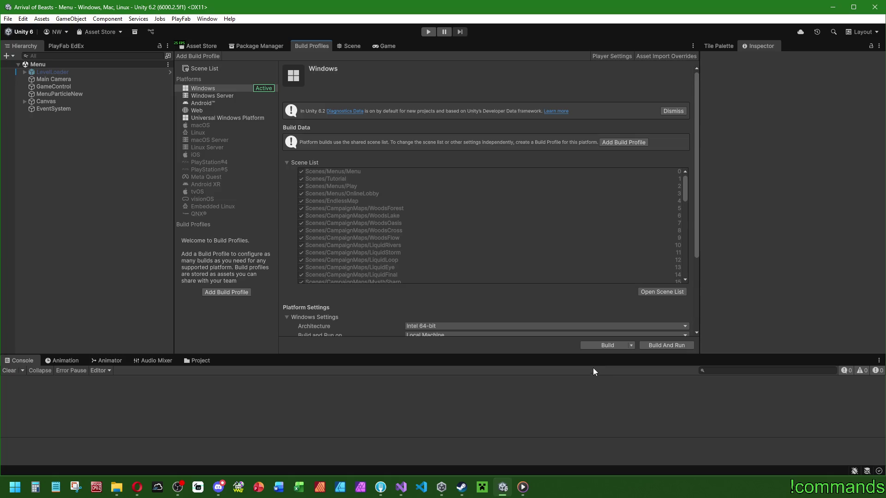
{"action": "left_click", "coordinate": [608, 346]}
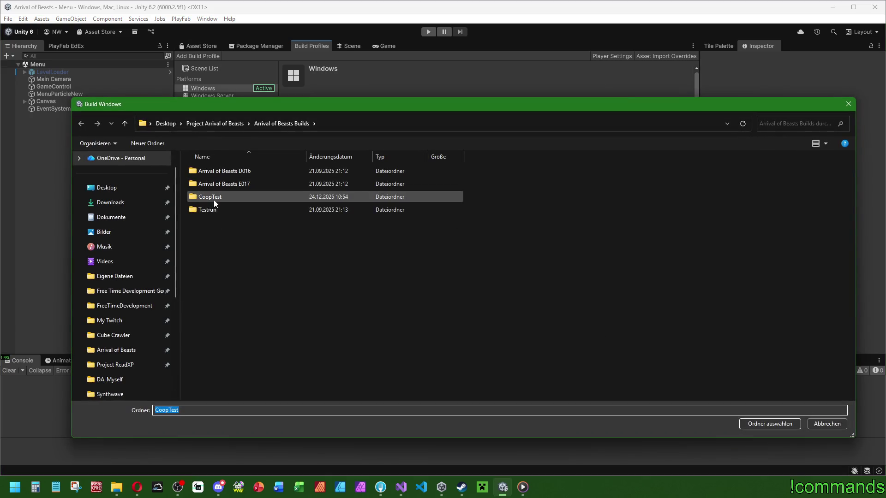
{"action": "double_click", "coordinate": [214, 196]}
{"action": "left_click", "coordinate": [748, 423]}
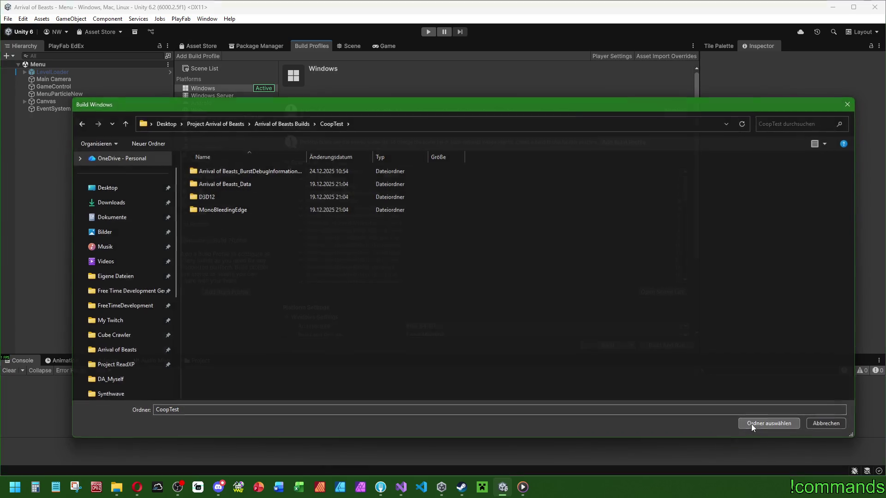
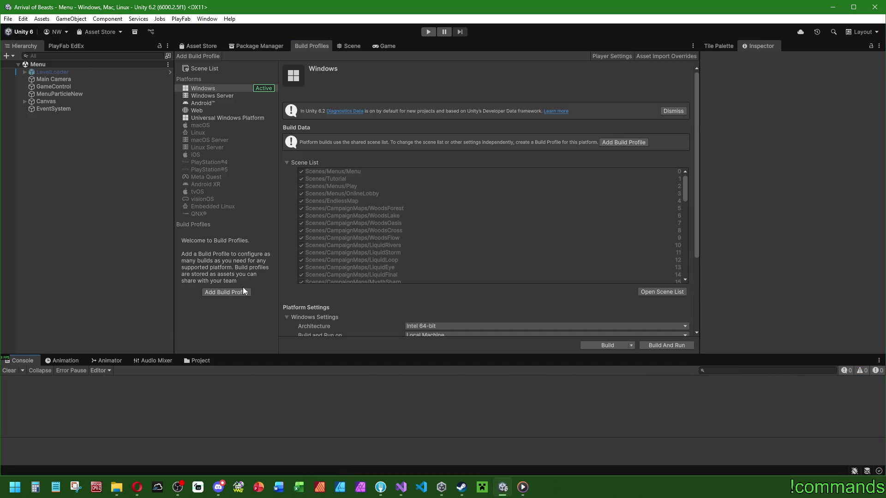
- Start the Menu scene in play mode from the Unity toolbar's Play button
{"action": "left_click", "coordinate": [429, 32]}
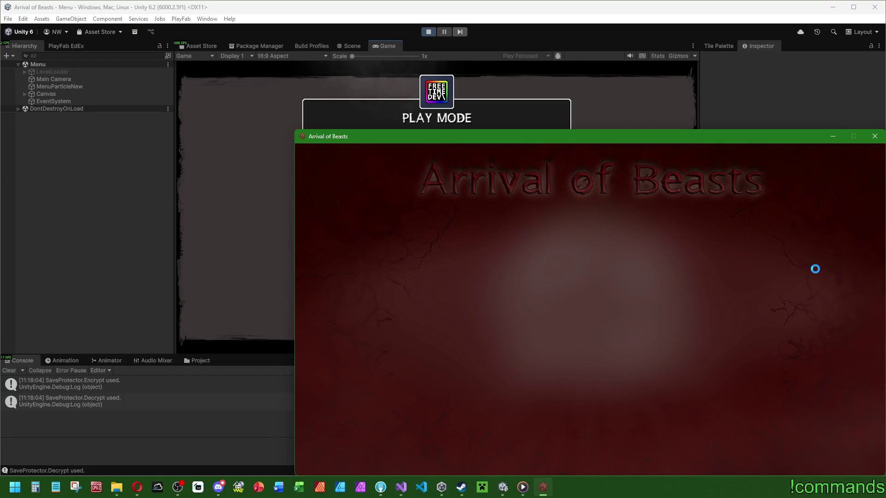
- Clear the Console, choose PLAY ONLINE in the Game view, and widen the Game view during Steam login
{"action": "left_click", "coordinate": [15, 372]}
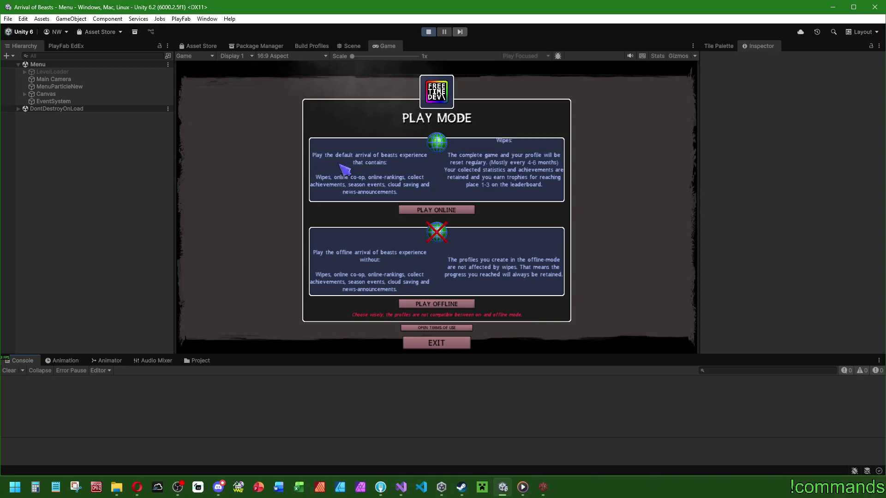
{"action": "left_click", "coordinate": [463, 210]}
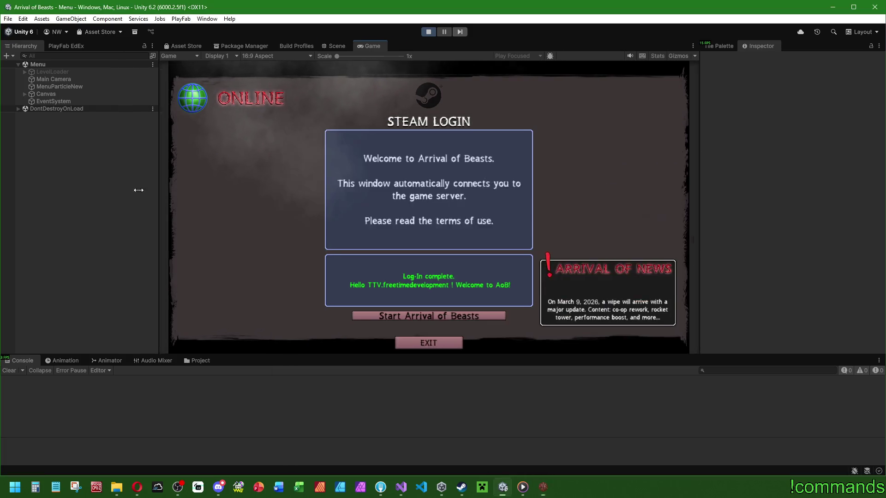
{"action": "left_click_drag", "start_coordinate": [700, 168], "coordinate": [574, 180]}
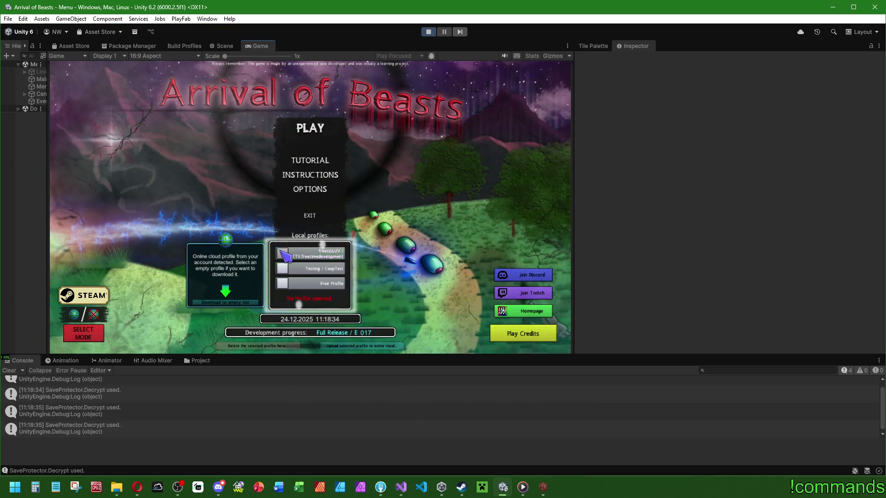
- Play with the first profile in the editor, then log in and start the built client into ArcMapU
{"action": "left_click", "coordinate": [284, 255]}
{"action": "left_click", "coordinate": [309, 131]}
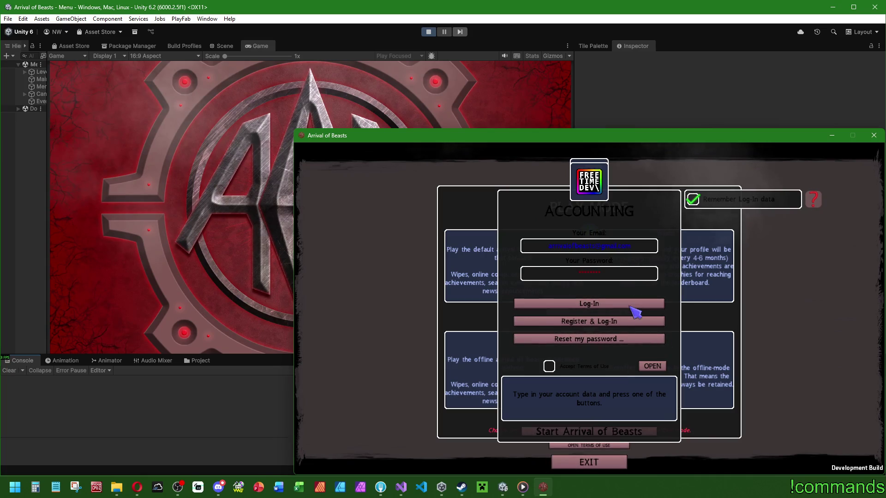
{"action": "left_click", "coordinate": [631, 305]}
{"action": "left_click", "coordinate": [610, 429]}
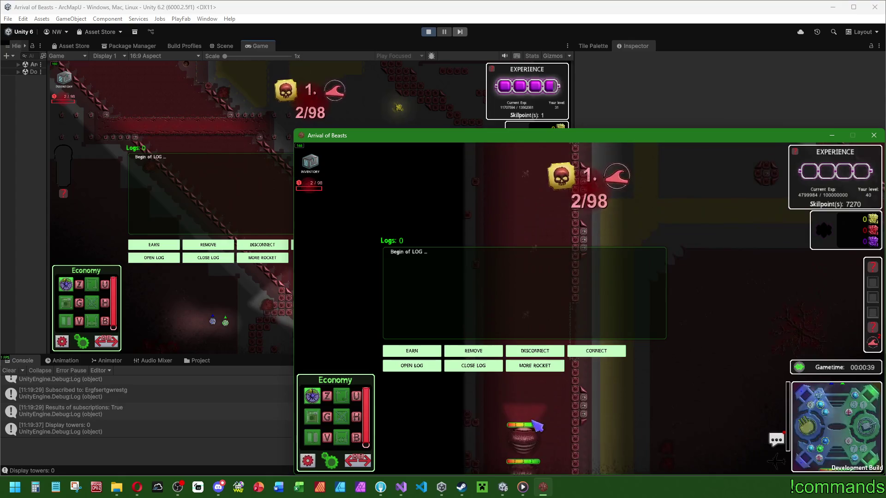
{"action": "left_click", "coordinate": [524, 422]}
{"action": "key", "text": "super"}
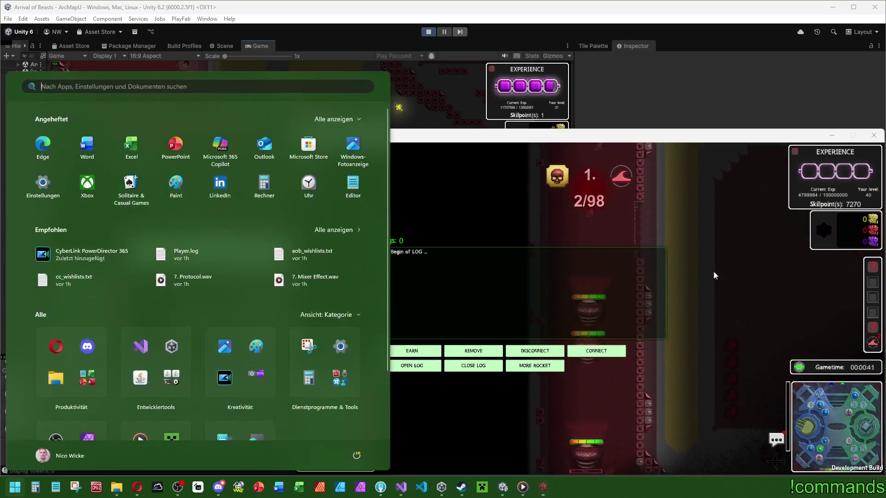
{"action": "left_click", "coordinate": [348, 223]}
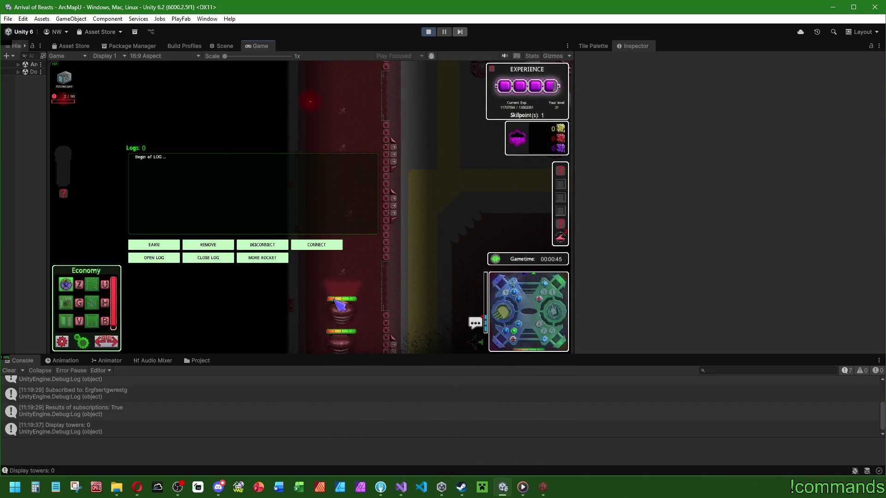
{"action": "left_click", "coordinate": [335, 302]}
{"action": "left_click", "coordinate": [206, 295]}
{"action": "key", "text": "super"}
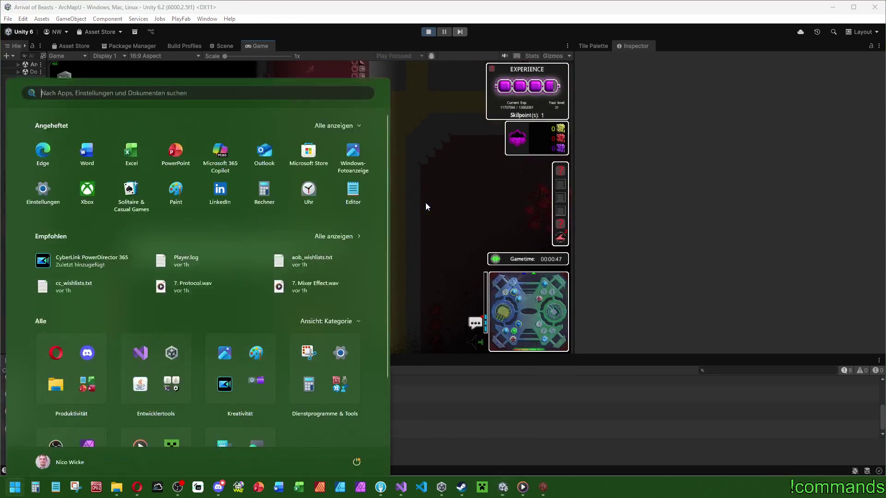
{"action": "left_click", "coordinate": [552, 493]}
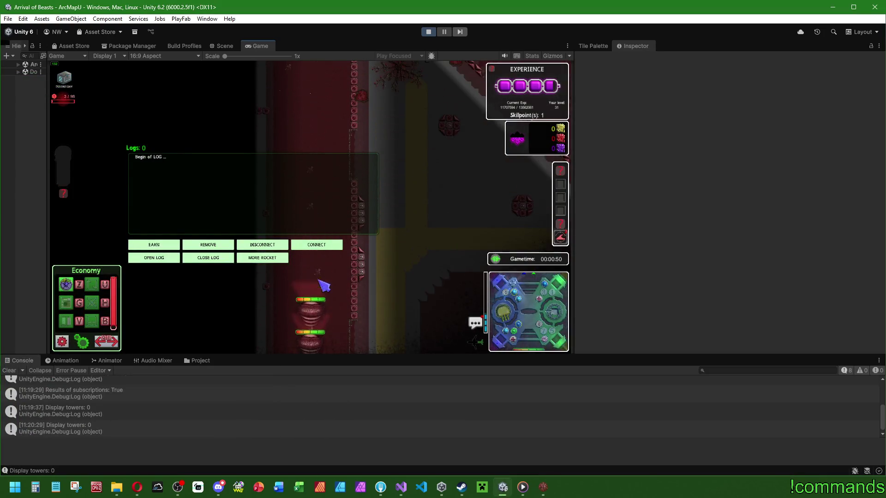
{"action": "left_click", "coordinate": [310, 302]}
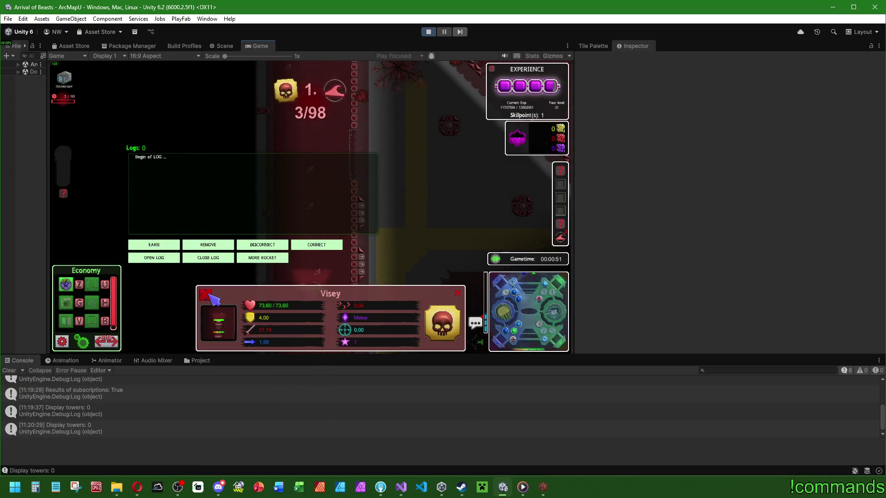
{"action": "left_click", "coordinate": [430, 185]}
{"action": "key", "text": "super"}
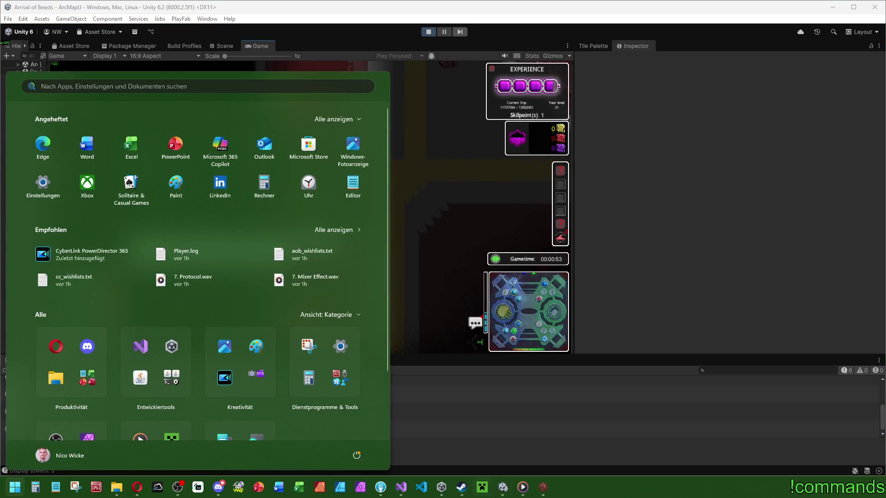
{"action": "left_click", "coordinate": [543, 494]}
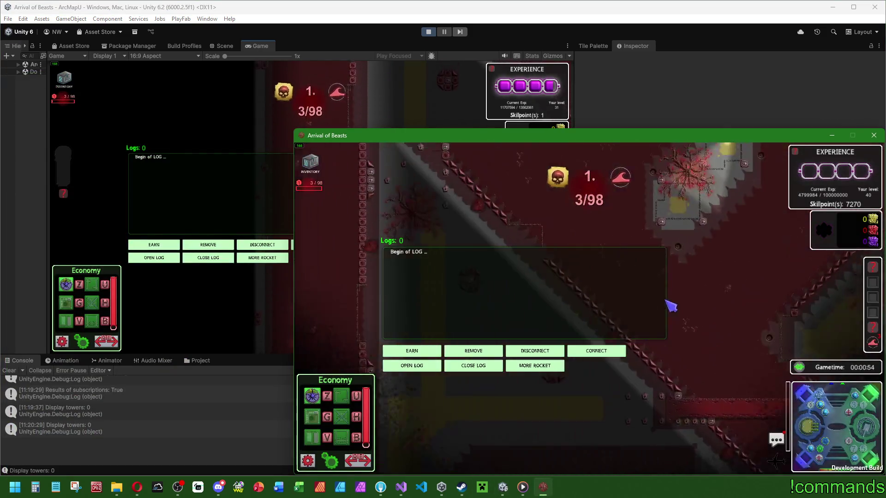
{"action": "left_click", "coordinate": [490, 417]}
{"action": "left_click", "coordinate": [750, 281]}
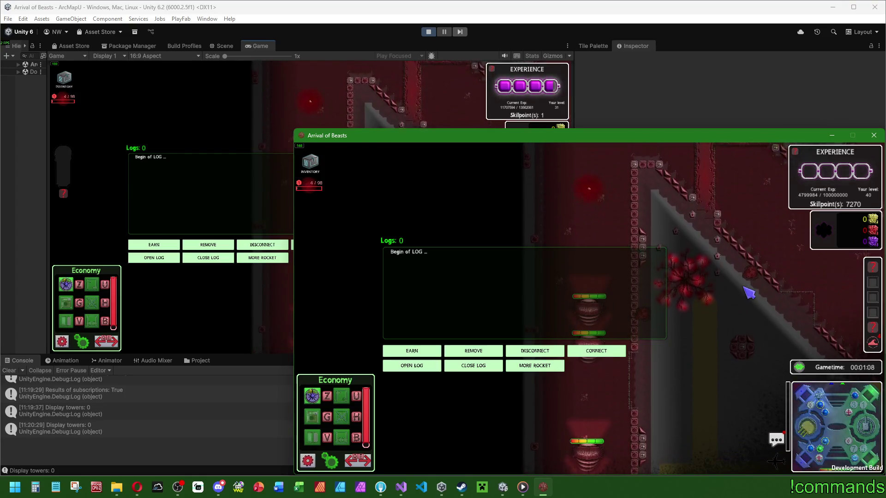
{"action": "key", "text": "super"}
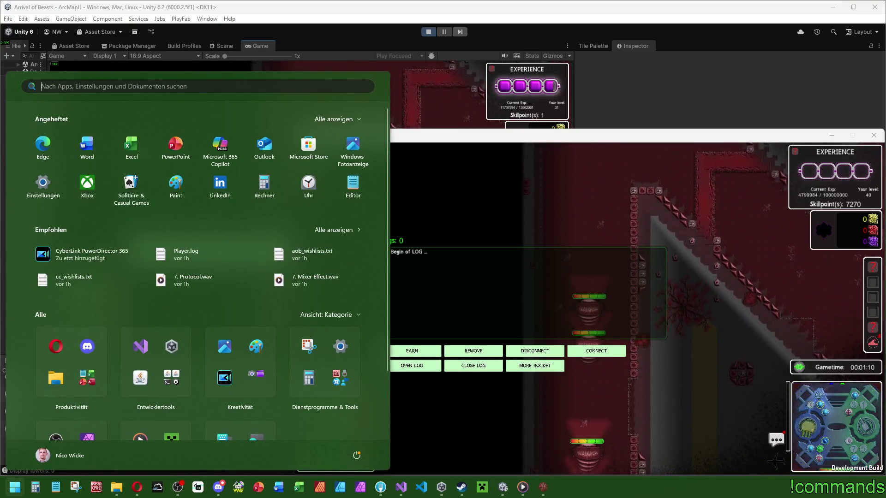
{"action": "key", "text": "Escape"}
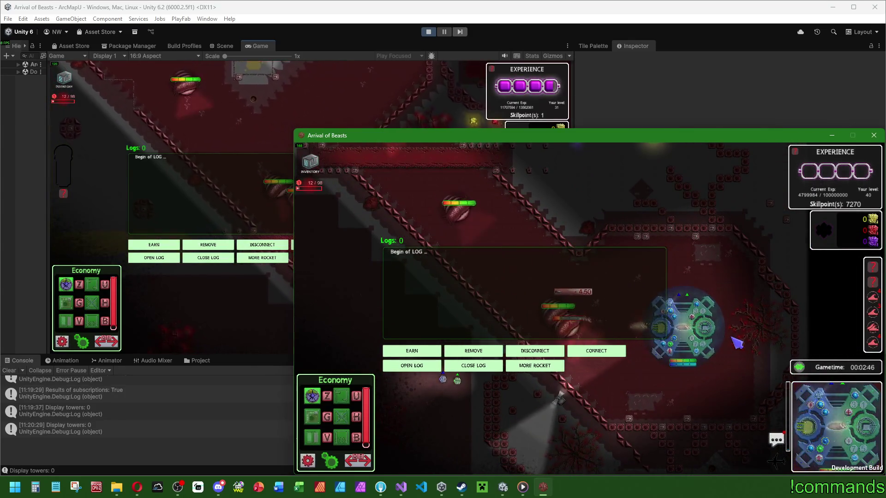
- Keep the co-op match going to wave 15, switching between host and build and panning the host camera
{"action": "key", "text": "super"}
{"action": "key", "text": "super"}
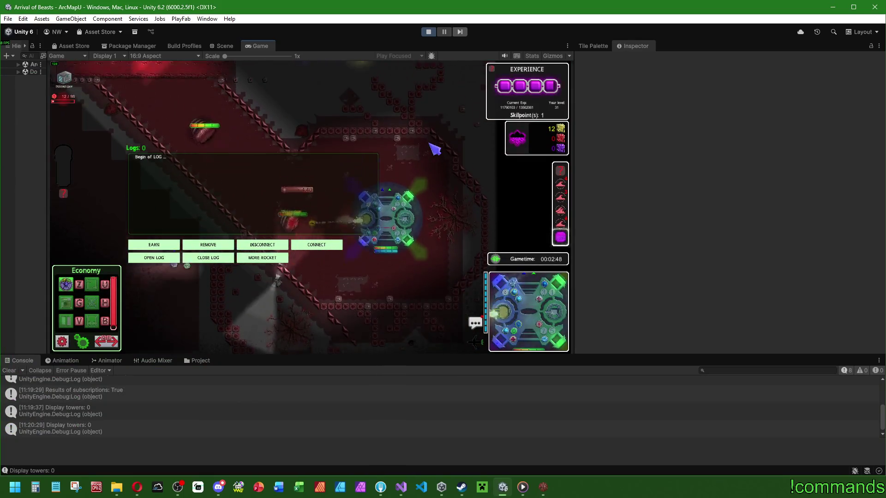
{"action": "key", "text": "super"}
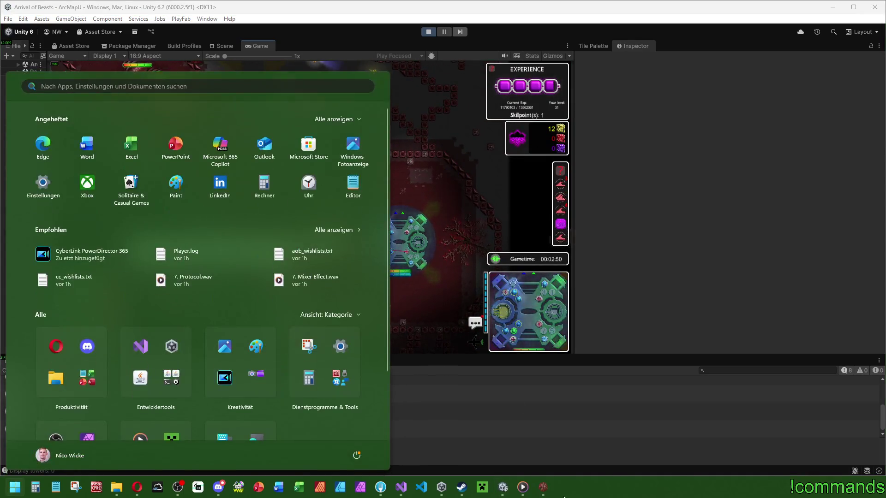
{"action": "key", "text": "super"}
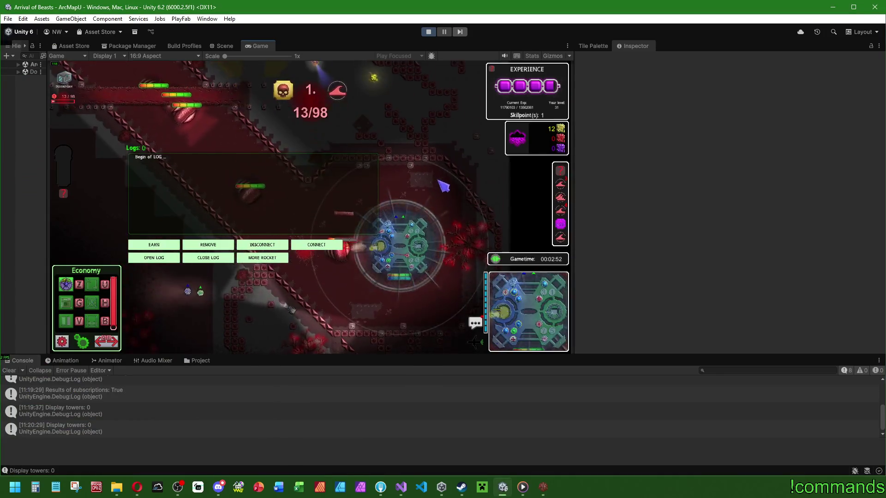
{"action": "key", "text": "super"}
{"action": "key", "text": "super"}
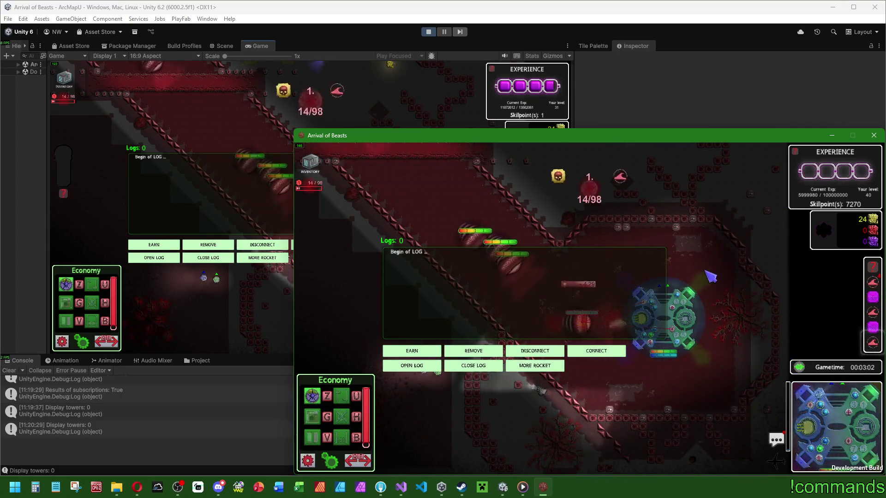
{"action": "key", "text": "super"}
{"action": "left_click", "coordinate": [420, 109]}
{"action": "mouse_move", "coordinate": [420, 108]}
{"action": "left_mouse_down"}
{"action": "mouse_move", "coordinate": [312, 83]}
{"action": "mouse_move", "coordinate": [299, 200]}
{"action": "left_mouse_up"}
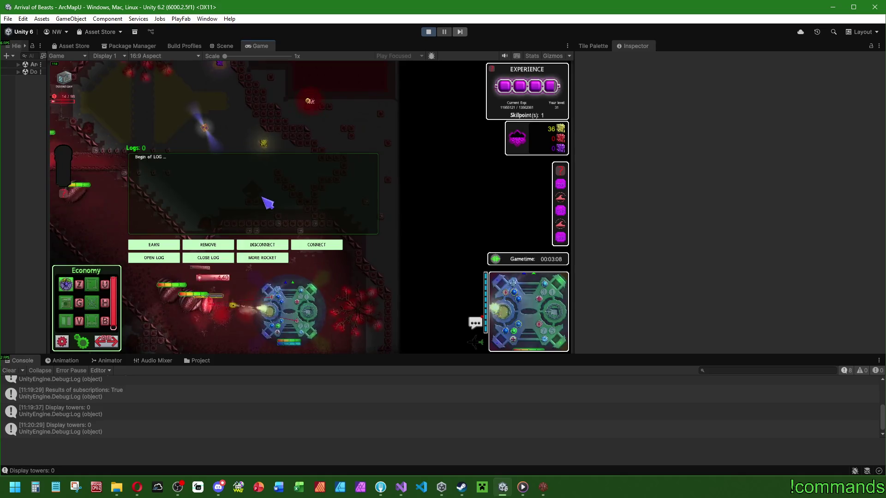
{"action": "key", "text": "super"}
{"action": "left_click", "coordinate": [606, 368]}
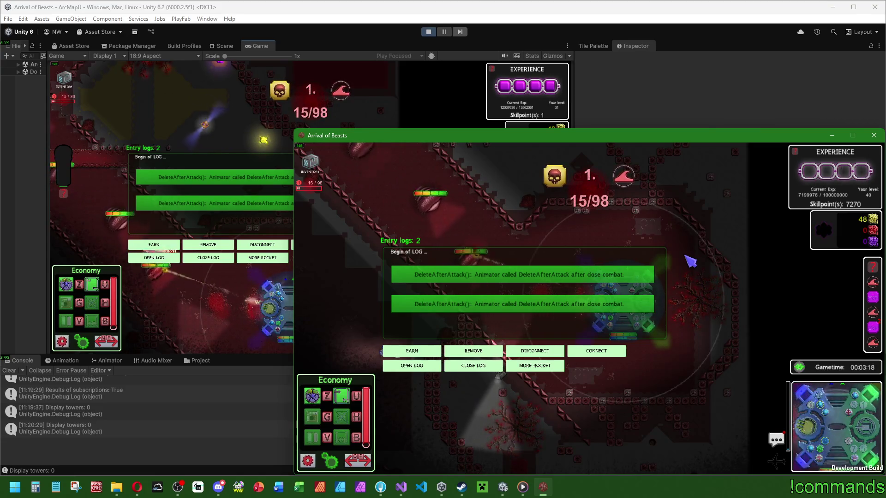
- Play the co-op match until the protectbase falls at wave 30/98, then exit play mode
{"action": "left_click_drag", "start_coordinate": [719, 277], "coordinate": [767, 278]}
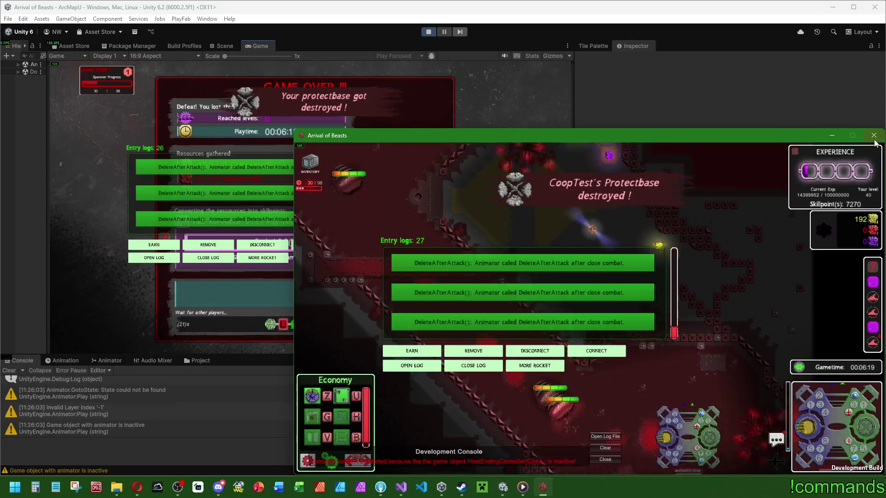
{"action": "left_click", "coordinate": [424, 31]}
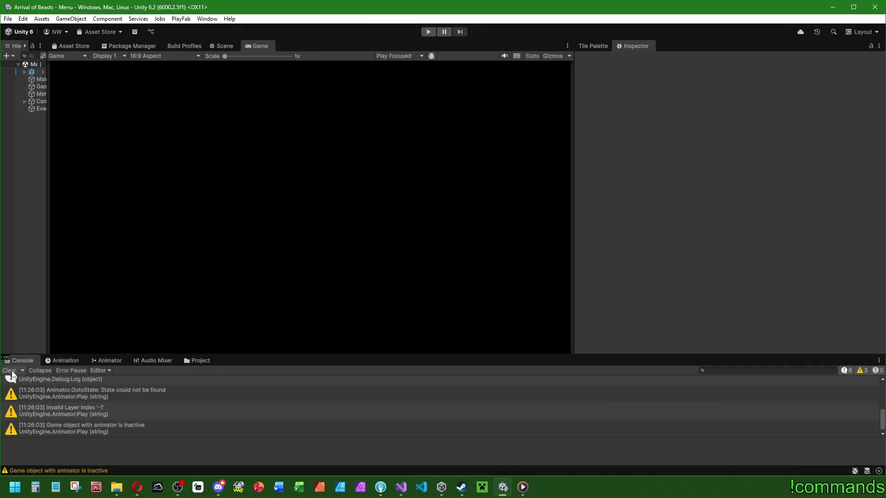
- Clear the Console and bring Visual Studio forward showing monsterscript.cs at SetIdle and DeleteAfterAttack
{"action": "left_click", "coordinate": [9, 371]}
{"action": "mouse_move", "coordinate": [395, 481]}
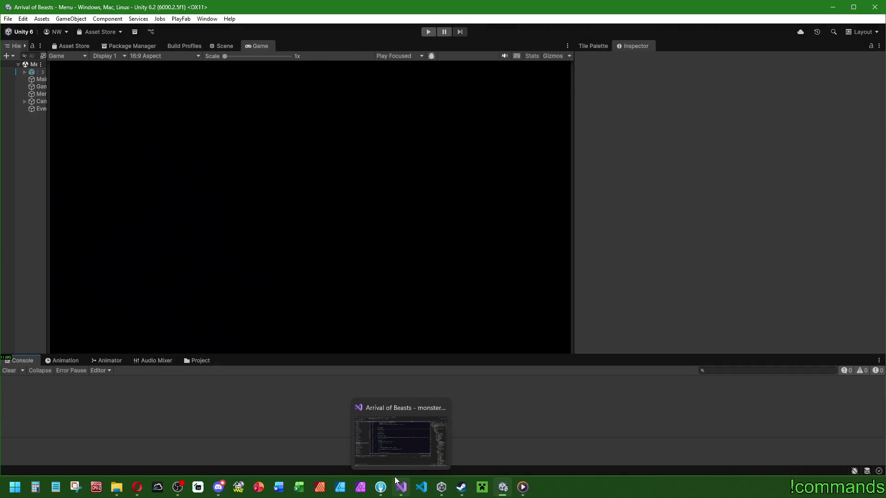
{"action": "left_click", "coordinate": [403, 450]}
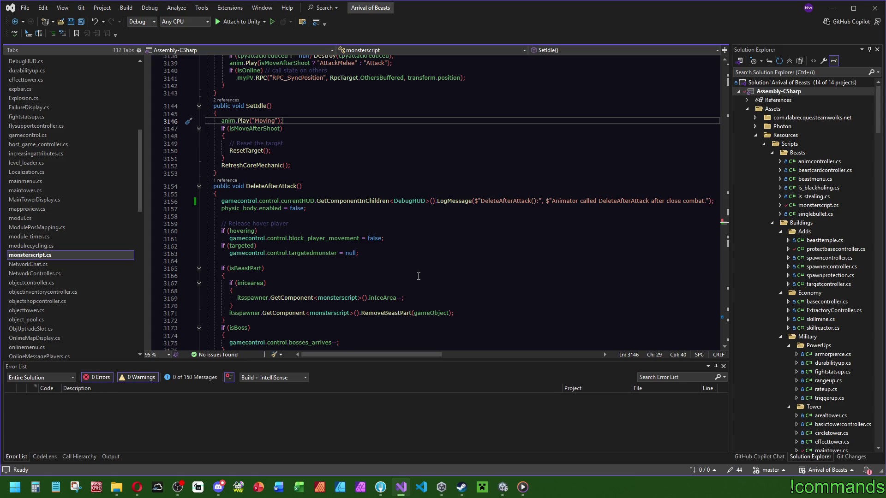
{"action": "scroll", "coordinate": [418, 277], "scroll_direction": "up", "scroll_amount": 2}
{"action": "left_click", "coordinate": [225, 225]}
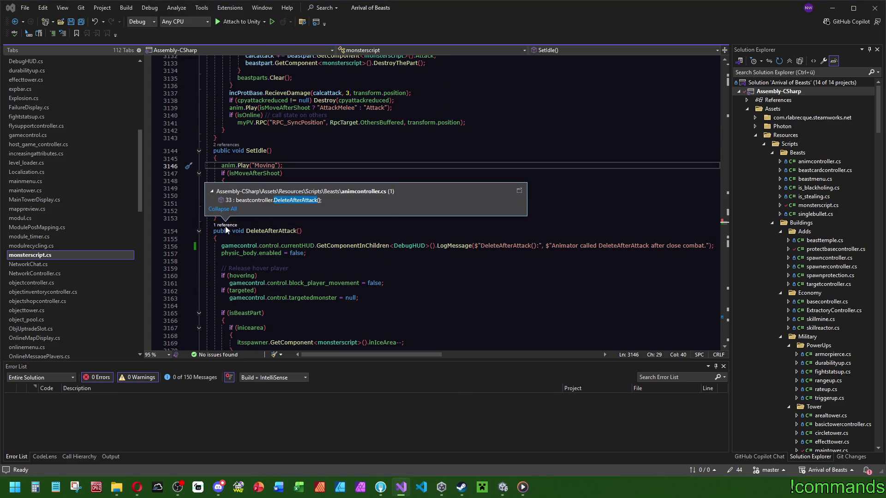
{"action": "double_click", "coordinate": [274, 204]}
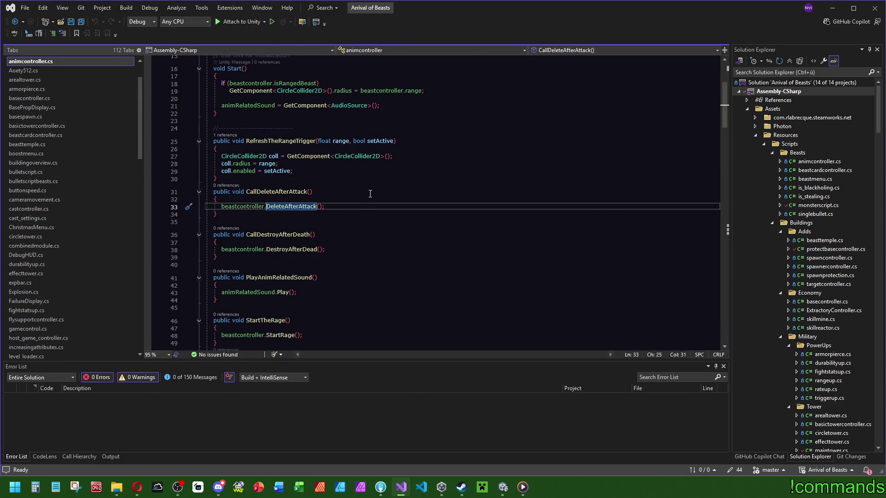
{"action": "key", "text": "ctrl+minus"}
{"action": "scroll", "coordinate": [377, 252], "scroll_direction": "down", "scroll_amount": 4}
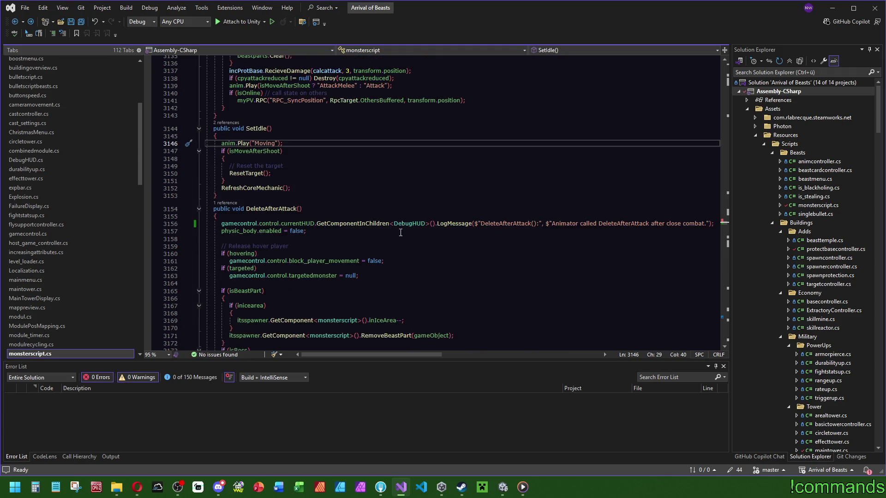
{"action": "scroll", "coordinate": [252, 280], "scroll_direction": "down", "scroll_amount": 1}
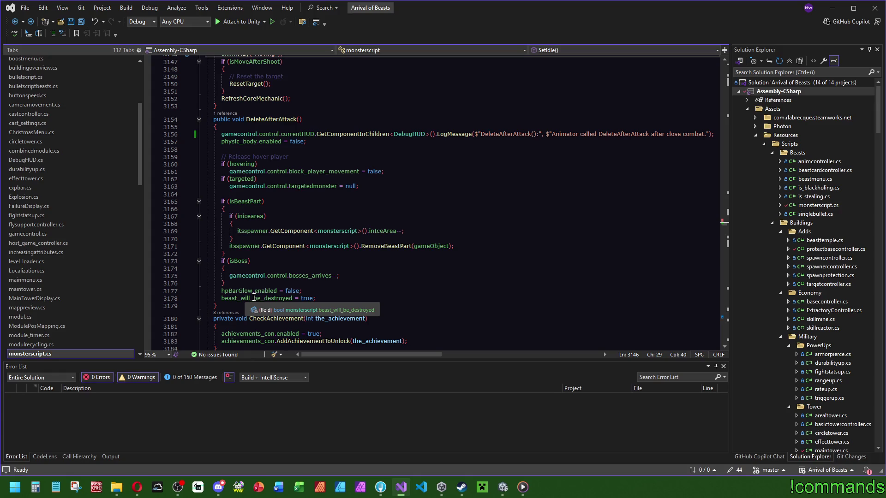
{"action": "scroll", "coordinate": [291, 133], "scroll_direction": "up", "scroll_amount": 1}
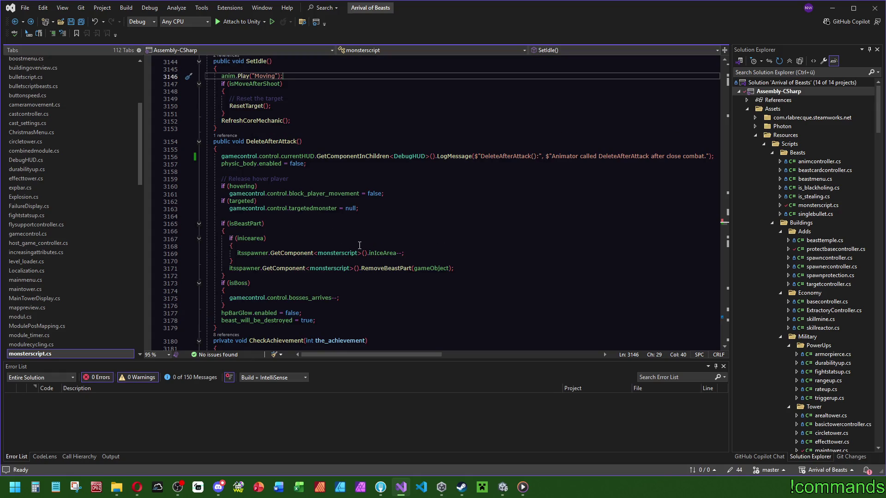
{"action": "scroll", "coordinate": [348, 231], "scroll_direction": "up", "scroll_amount": 1}
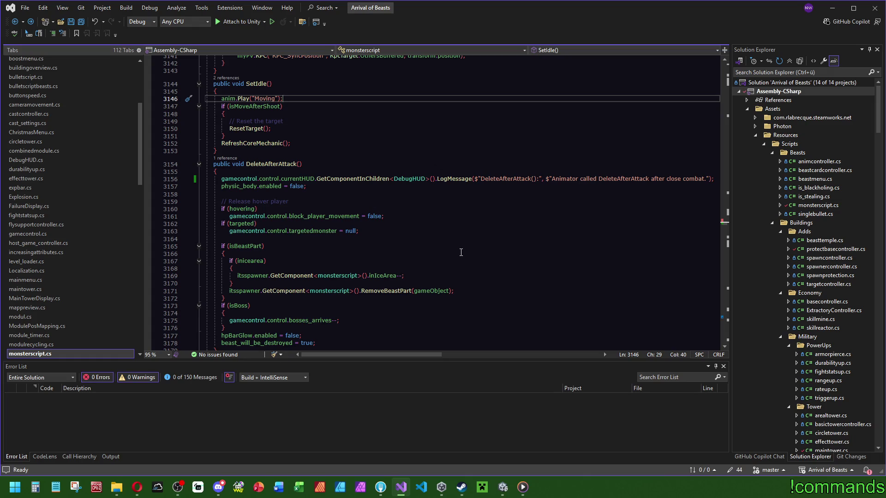
{"action": "scroll", "coordinate": [445, 250], "scroll_direction": "down", "scroll_amount": 1}
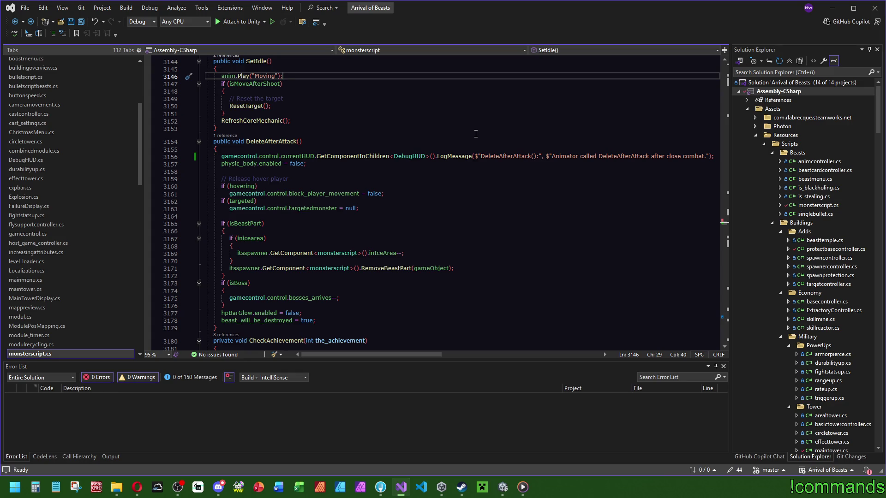
{"action": "scroll", "coordinate": [520, 199], "scroll_direction": "up", "scroll_amount": 6}
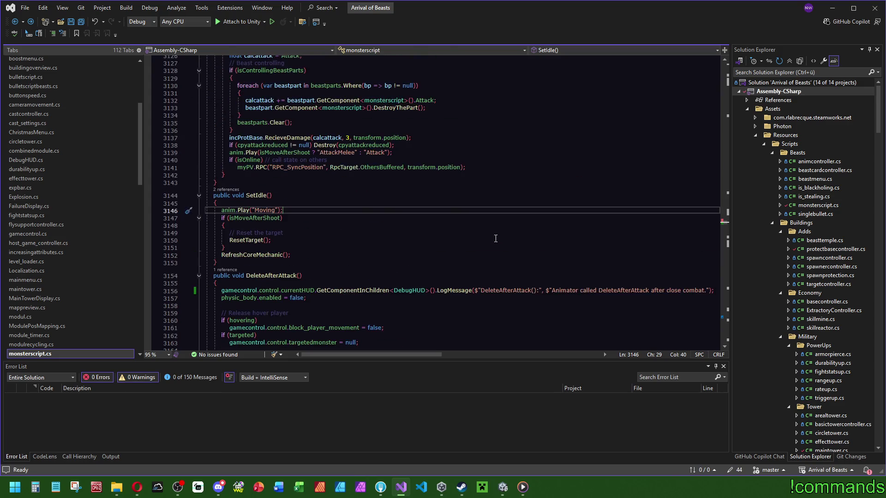
- Search monsterscript.cs for 'close' and jump to the CloseCombatBehaviourProtbase definition
{"action": "scroll", "coordinate": [493, 234], "scroll_direction": "up", "scroll_amount": 2}
{"action": "key", "text": "ctrl+f"}
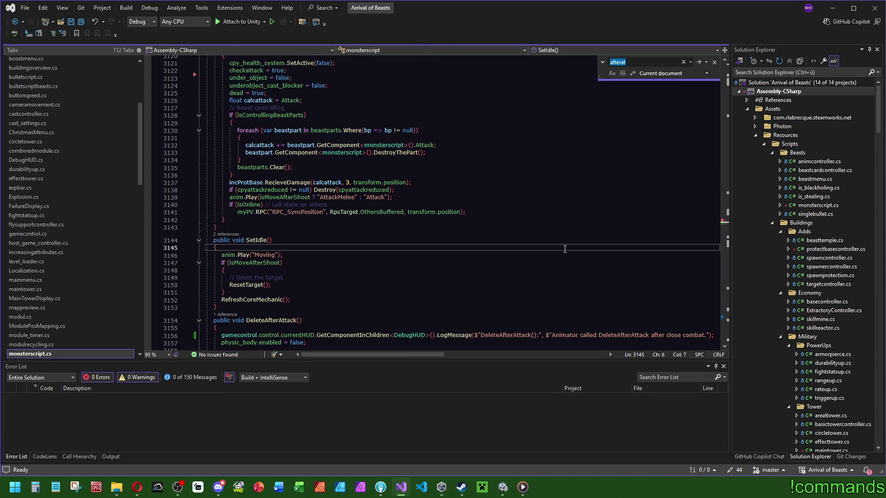
{"action": "type", "text": "close"}
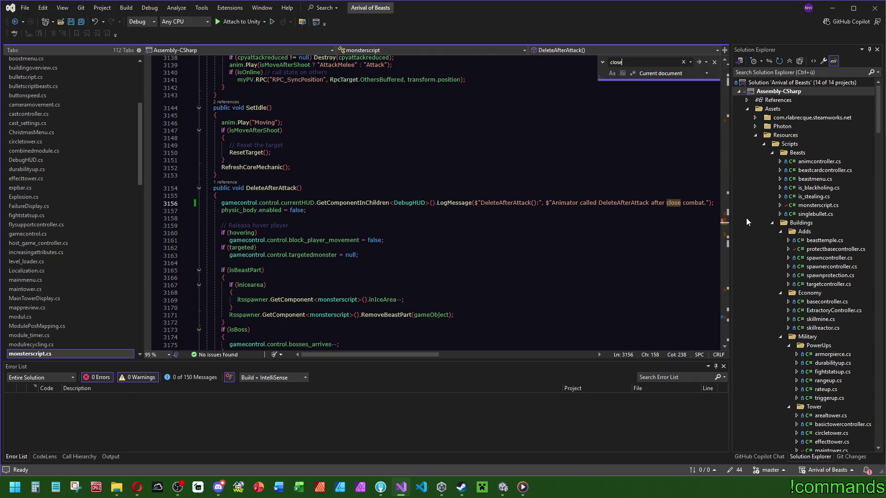
{"action": "left_click", "coordinate": [727, 218]}
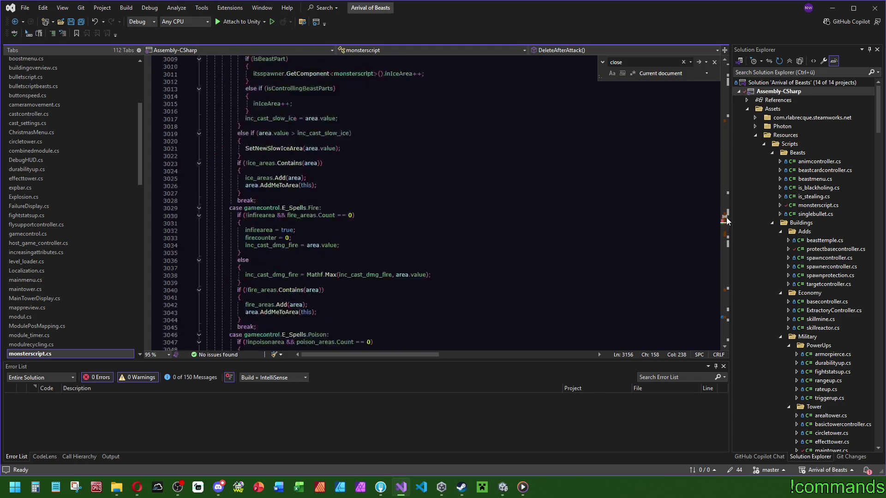
{"action": "key", "text": "Escape"}
{"action": "left_click", "coordinate": [294, 296]}
{"action": "key", "text": "F12"}
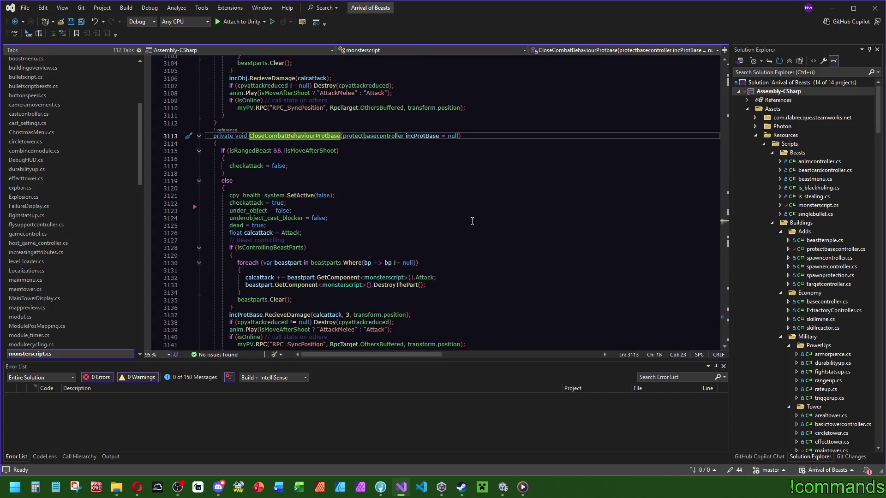
- Search for CloseCombatBehaviourProtbase and locate its call at line 2977 inside OnCollisionEnter2D
{"action": "scroll", "coordinate": [454, 222], "scroll_direction": "down", "scroll_amount": 1}
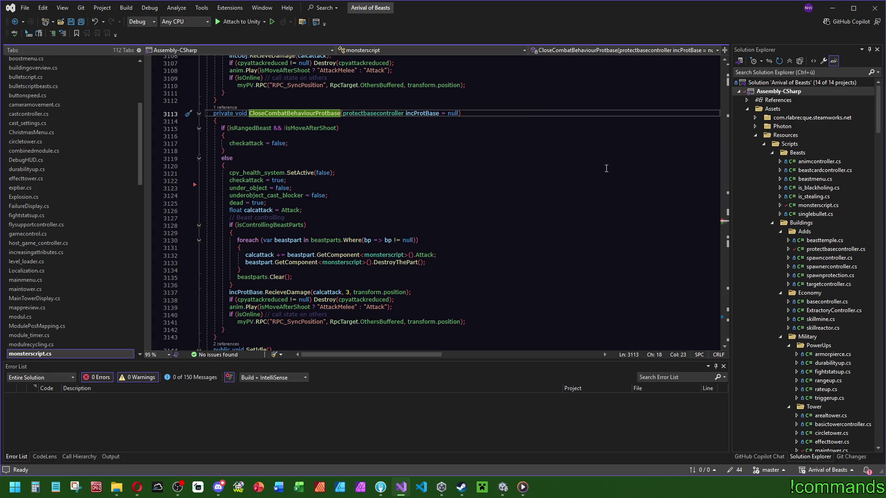
{"action": "scroll", "coordinate": [331, 120], "scroll_direction": "up", "scroll_amount": 5}
{"action": "scroll", "coordinate": [321, 184], "scroll_direction": "down", "scroll_amount": 2}
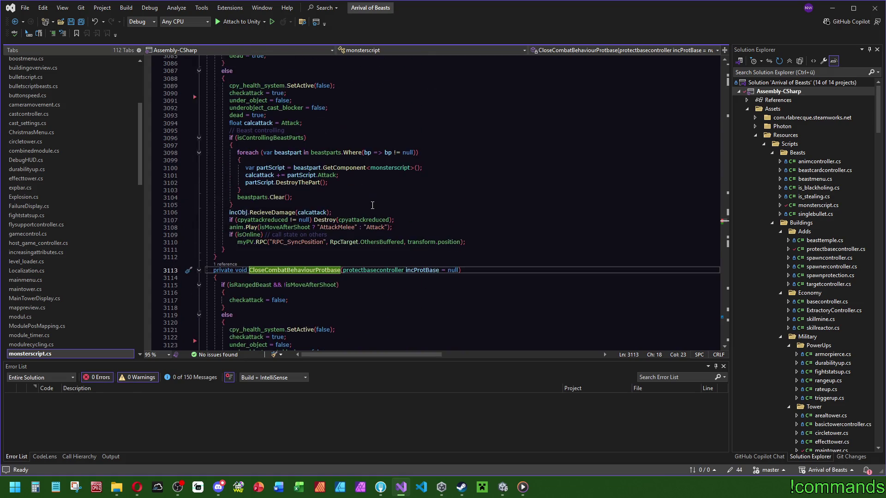
{"action": "double_click", "coordinate": [321, 183]}
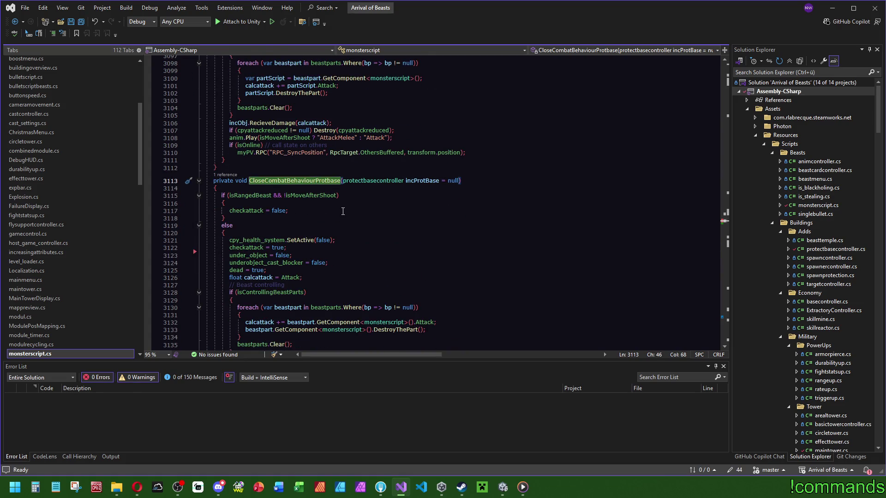
{"action": "key", "text": "ctrl+f"}
{"action": "scroll", "coordinate": [338, 208], "scroll_direction": "up", "scroll_amount": 20}
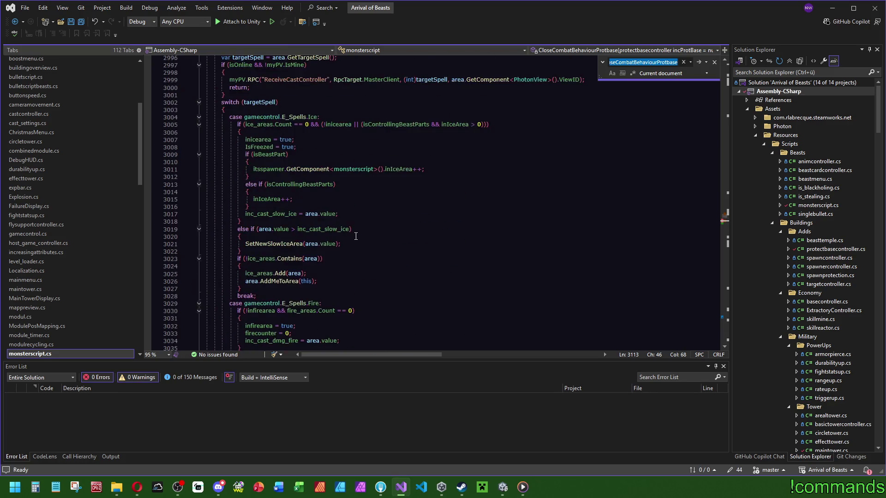
{"action": "scroll", "coordinate": [355, 236], "scroll_direction": "up", "scroll_amount": 10}
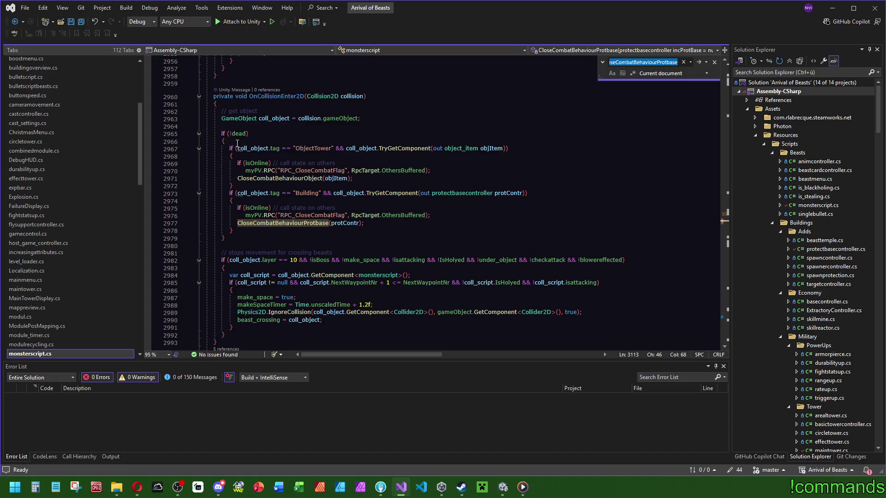
{"action": "left_click", "coordinate": [272, 222], "text": "ctrl"}
{"action": "scroll", "coordinate": [302, 229], "scroll_direction": "down", "scroll_amount": 1}
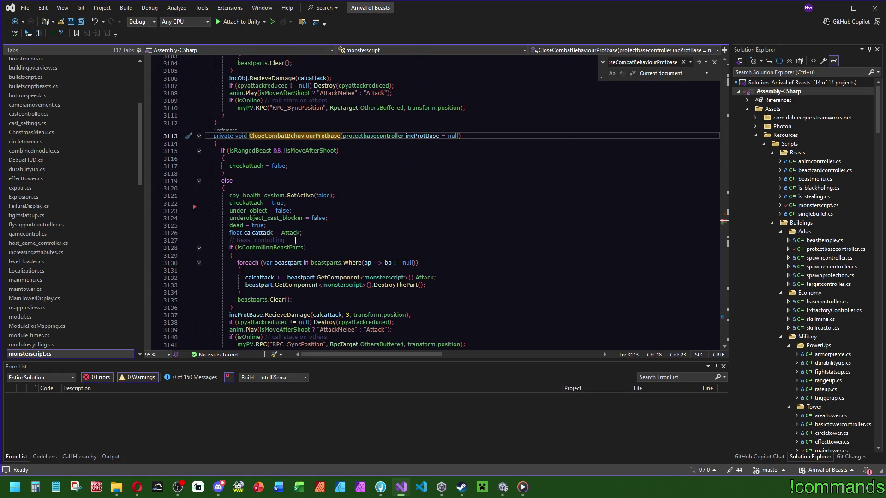
{"action": "scroll", "coordinate": [293, 249], "scroll_direction": "down", "scroll_amount": 2}
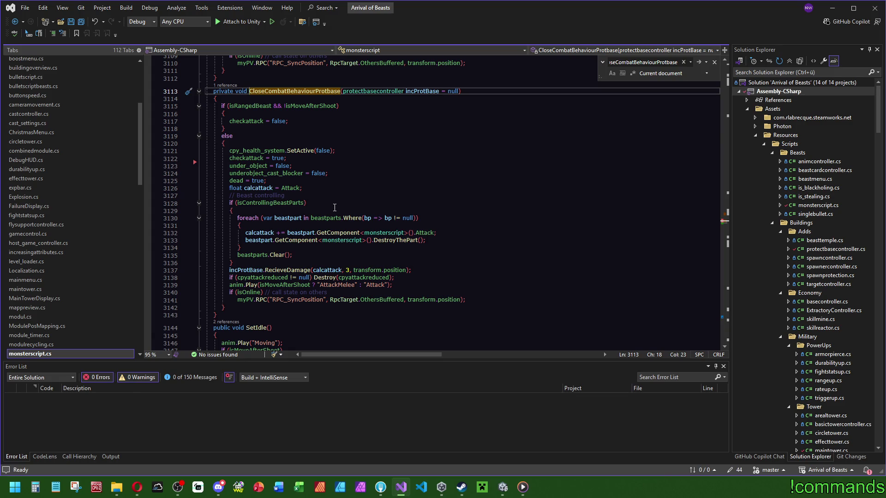
{"action": "scroll", "coordinate": [354, 223], "scroll_direction": "up", "scroll_amount": 14}
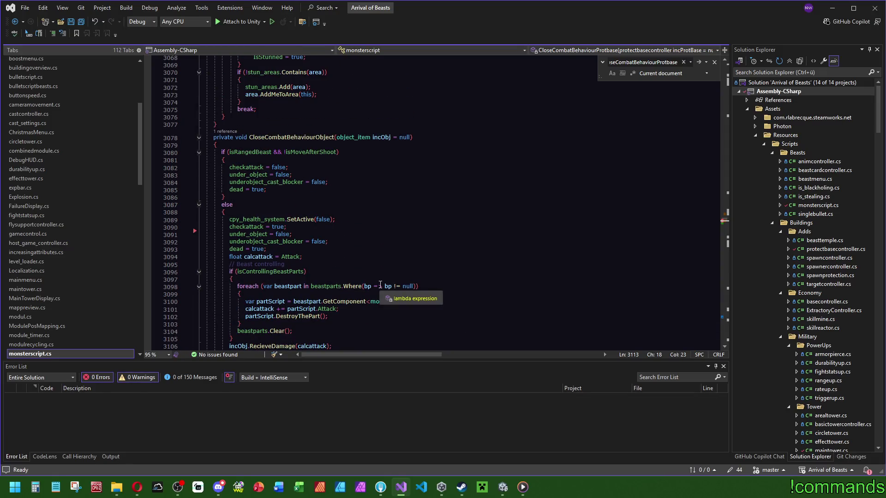
{"action": "scroll", "coordinate": [383, 287], "scroll_direction": "down", "scroll_amount": 11}
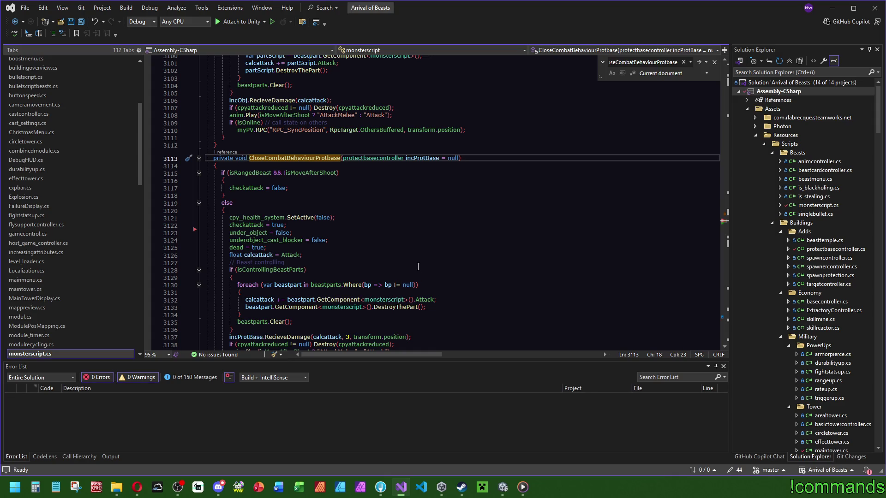
{"action": "scroll", "coordinate": [431, 268], "scroll_direction": "down", "scroll_amount": 2}
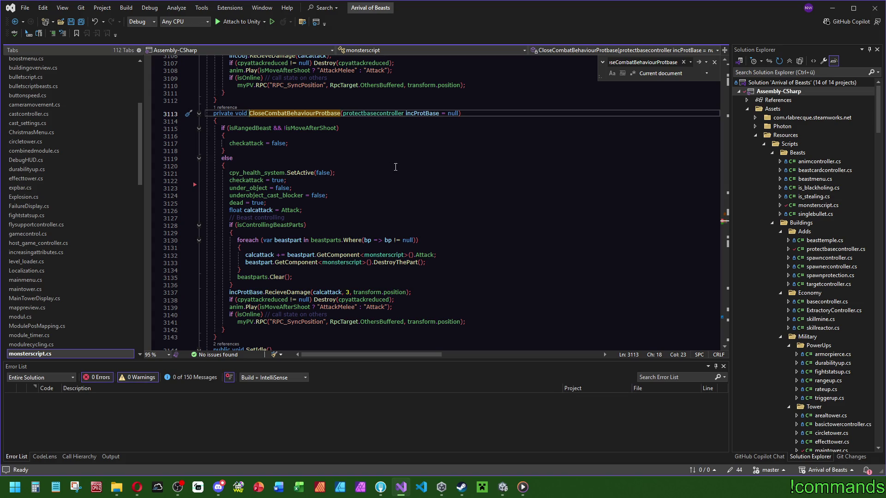
{"action": "scroll", "coordinate": [395, 167], "scroll_direction": "up", "scroll_amount": 6}
{"action": "scroll", "coordinate": [415, 208], "scroll_direction": "down", "scroll_amount": 6}
{"action": "scroll", "coordinate": [451, 283], "scroll_direction": "up", "scroll_amount": 4}
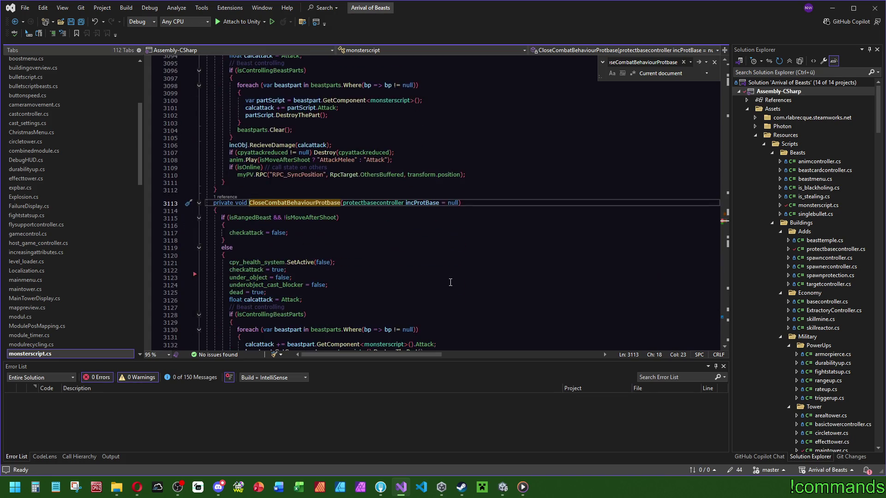
{"action": "scroll", "coordinate": [450, 282], "scroll_direction": "down", "scroll_amount": 5}
{"action": "left_click", "coordinate": [481, 300]}
{"action": "left_click_drag", "start_coordinate": [481, 300], "coordinate": [510, 144]}
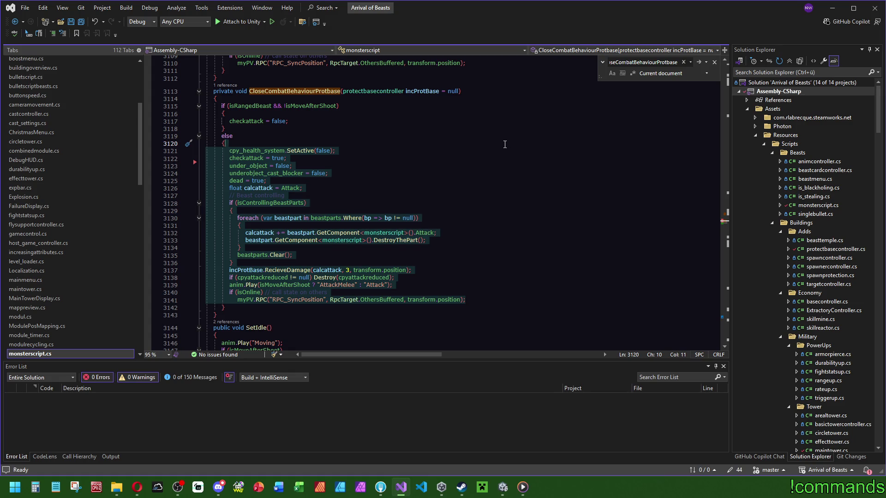
{"action": "scroll", "coordinate": [505, 145], "scroll_direction": "up", "scroll_amount": 20}
{"action": "scroll", "coordinate": [393, 238], "scroll_direction": "up", "scroll_amount": 20}
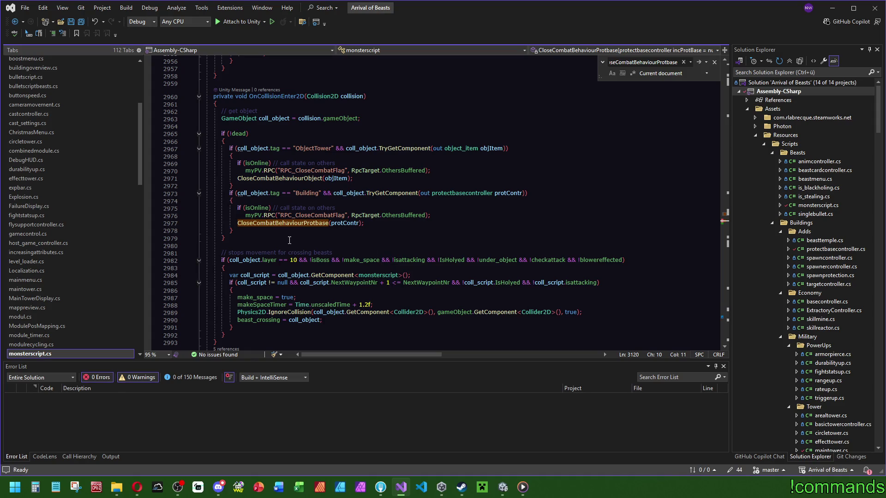
- Look up the RPC_CloseCombatFlag definition, then navigate back to CloseCombatBehaviourProtbase
{"action": "left_click", "coordinate": [345, 215]}
{"action": "key", "text": "ctrl+f"}
{"action": "left_click", "coordinate": [724, 318]}
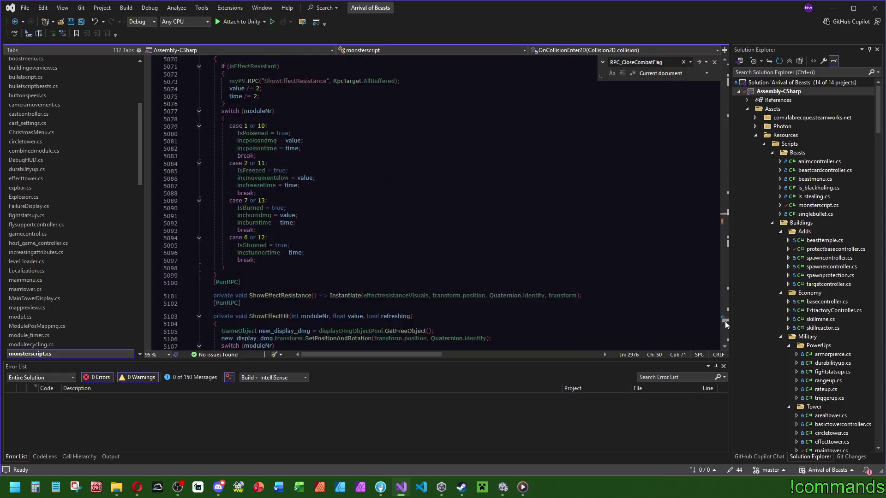
{"action": "key", "text": "ctrl+minus"}
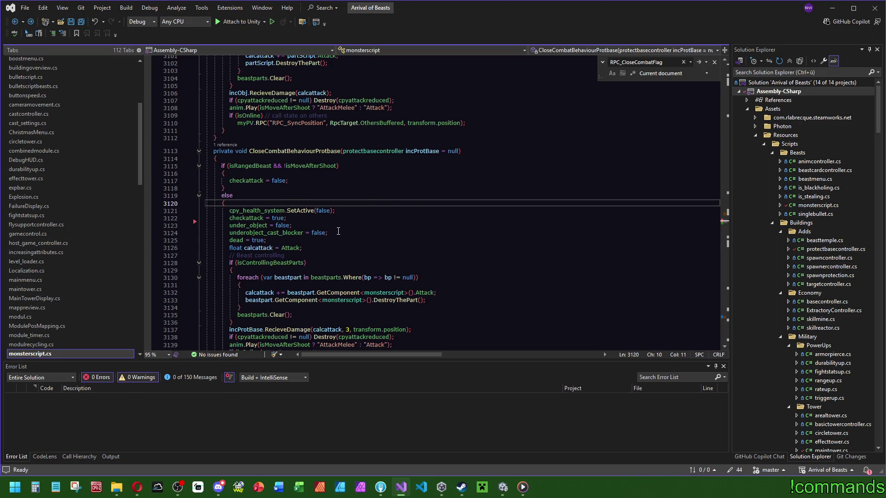
- Inspect cpy_health_system on line 3121 and select the else-branch body, lines 3121 to 3141
{"action": "scroll", "coordinate": [335, 233], "scroll_direction": "down", "scroll_amount": 3}
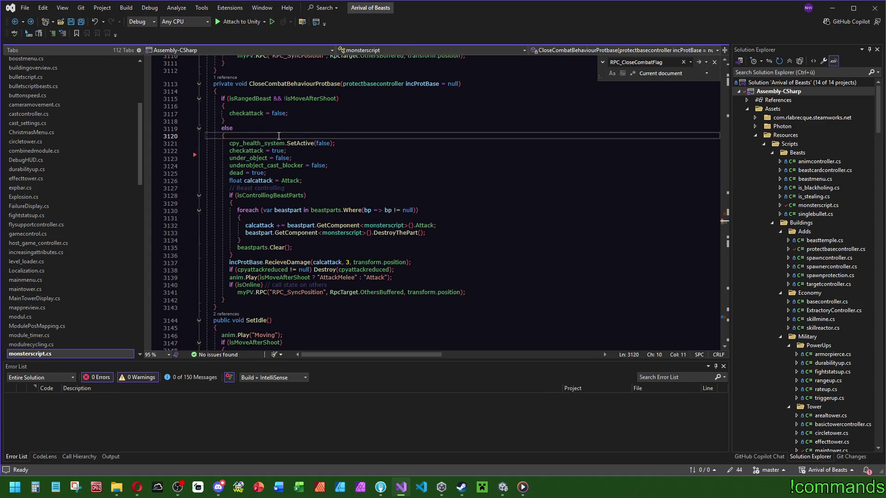
{"action": "mouse_move", "coordinate": [268, 140]}
{"action": "double_click", "coordinate": [248, 144]}
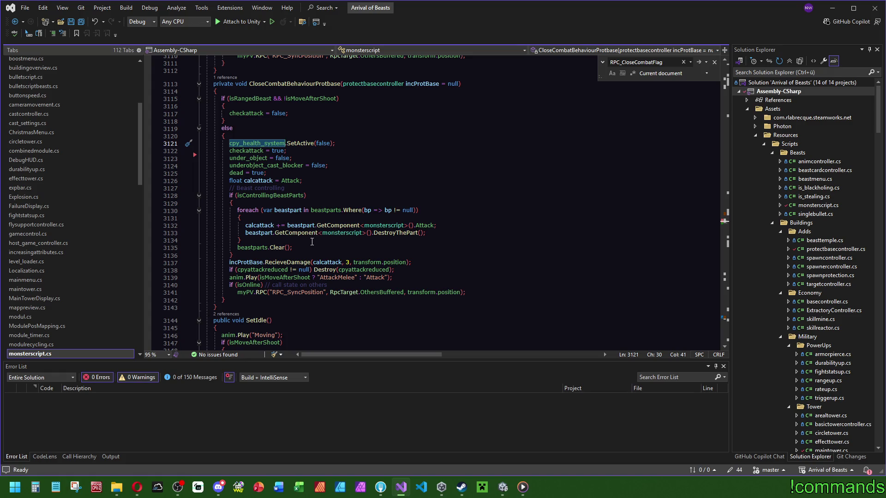
{"action": "mouse_move", "coordinate": [269, 147]}
{"action": "left_click", "coordinate": [323, 143]}
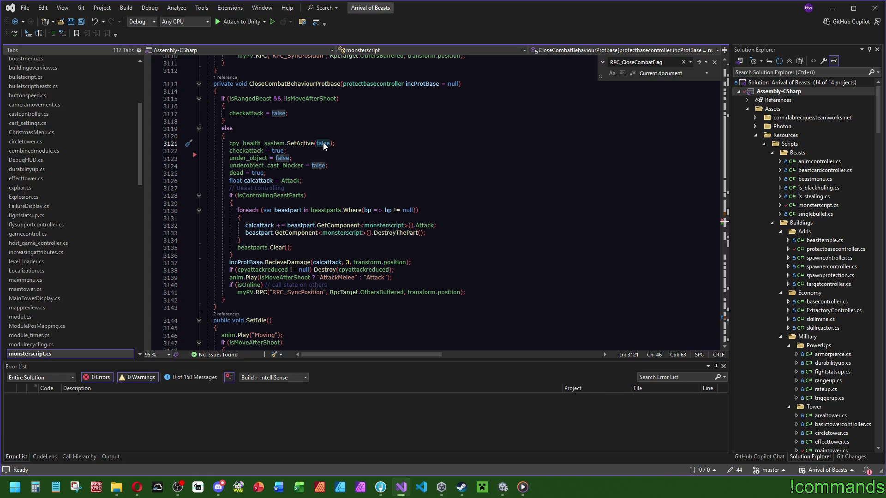
{"action": "mouse_move", "coordinate": [480, 290]}
{"action": "left_mouse_down"}
{"action": "mouse_move", "coordinate": [496, 170]}
{"action": "mouse_move", "coordinate": [517, 135]}
{"action": "left_mouse_up"}
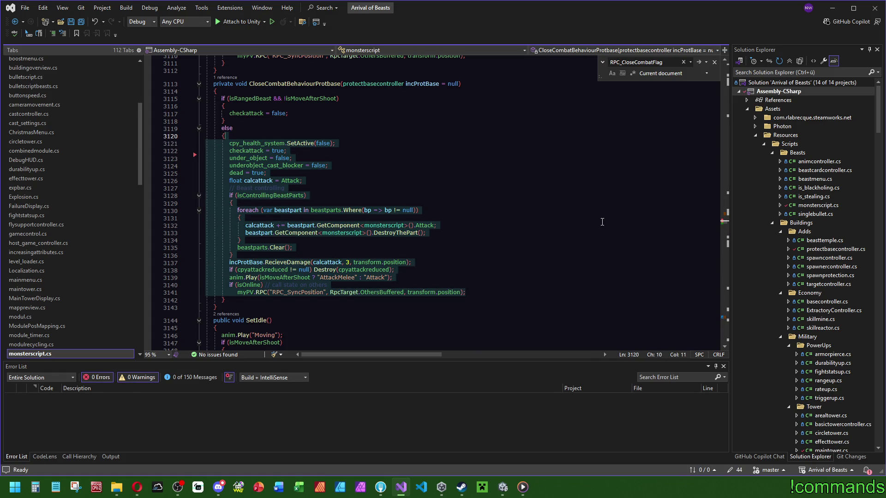
{"action": "scroll", "coordinate": [602, 221], "scroll_direction": "down", "scroll_amount": 3}
{"action": "scroll", "coordinate": [594, 231], "scroll_direction": "down", "scroll_amount": 4}
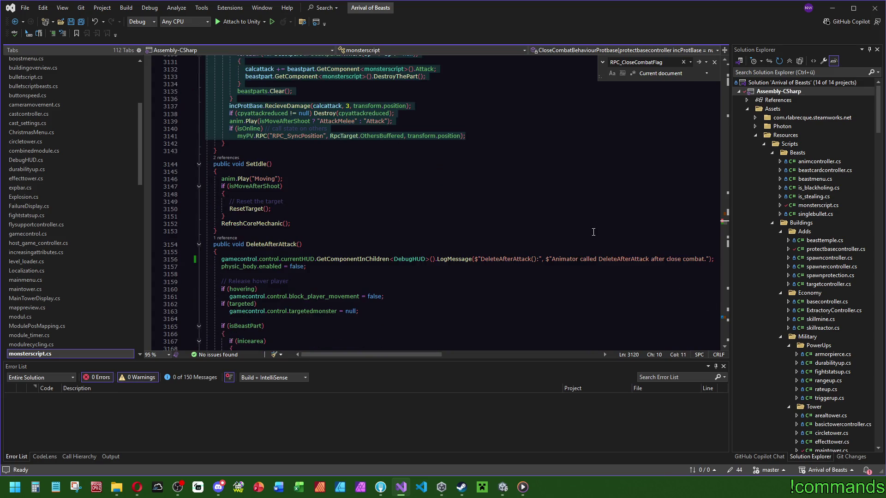
{"action": "scroll", "coordinate": [549, 242], "scroll_direction": "down", "scroll_amount": 4}
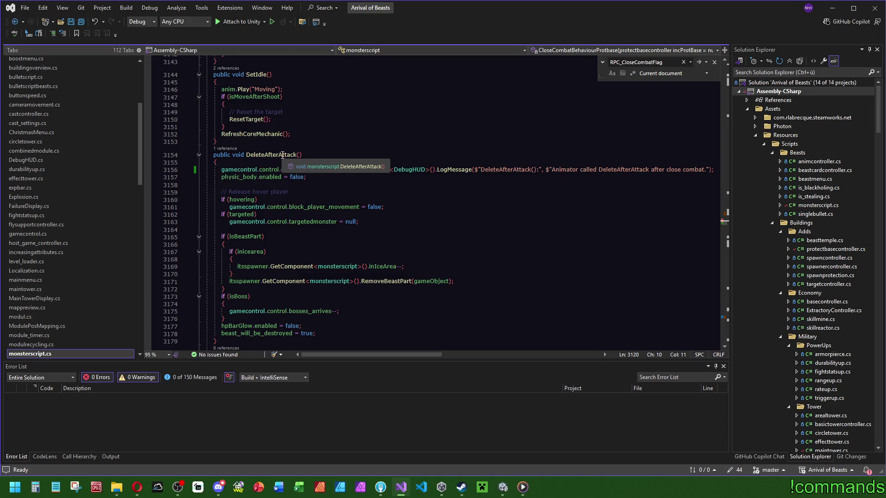
{"action": "scroll", "coordinate": [491, 244], "scroll_direction": "down", "scroll_amount": 1}
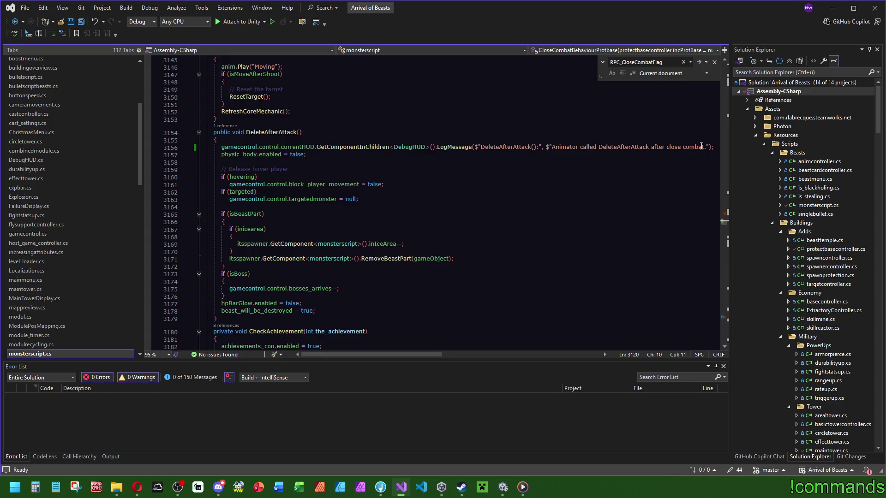
{"action": "scroll", "coordinate": [241, 267], "scroll_direction": "up", "scroll_amount": 10}
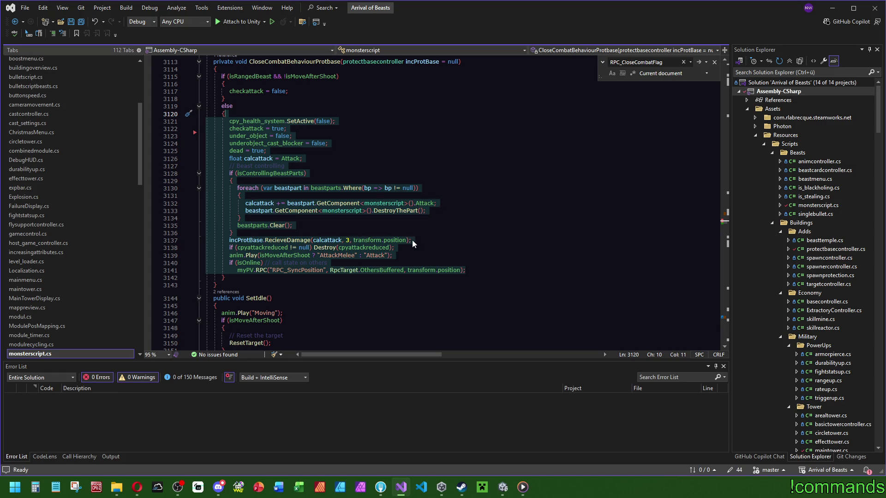
{"action": "left_click", "coordinate": [252, 130]}
{"action": "scroll", "coordinate": [497, 266], "scroll_direction": "down", "scroll_amount": 1}
{"action": "scroll", "coordinate": [497, 266], "scroll_direction": "down", "scroll_amount": 10}
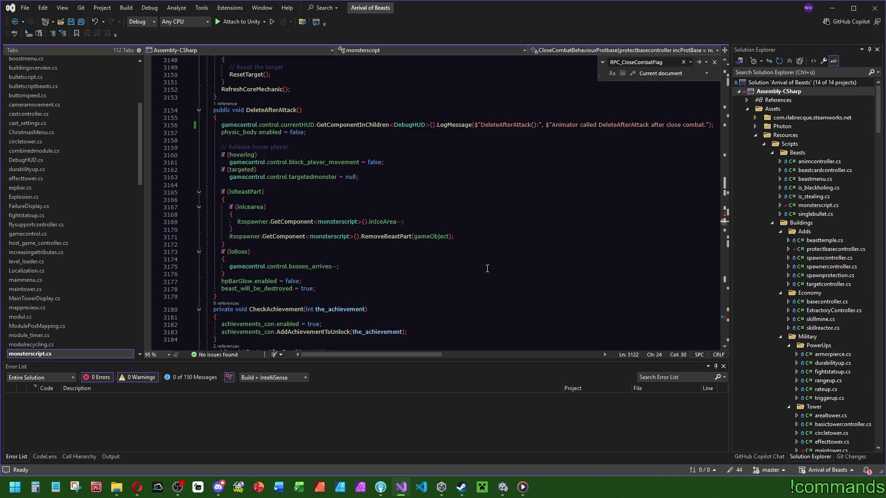
{"action": "scroll", "coordinate": [417, 256], "scroll_direction": "up", "scroll_amount": 1}
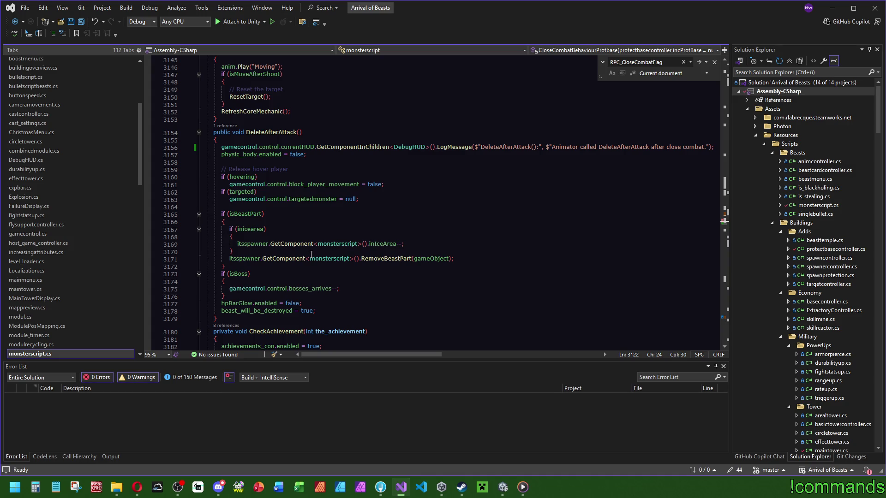
{"action": "scroll", "coordinate": [311, 255], "scroll_direction": "up", "scroll_amount": 10}
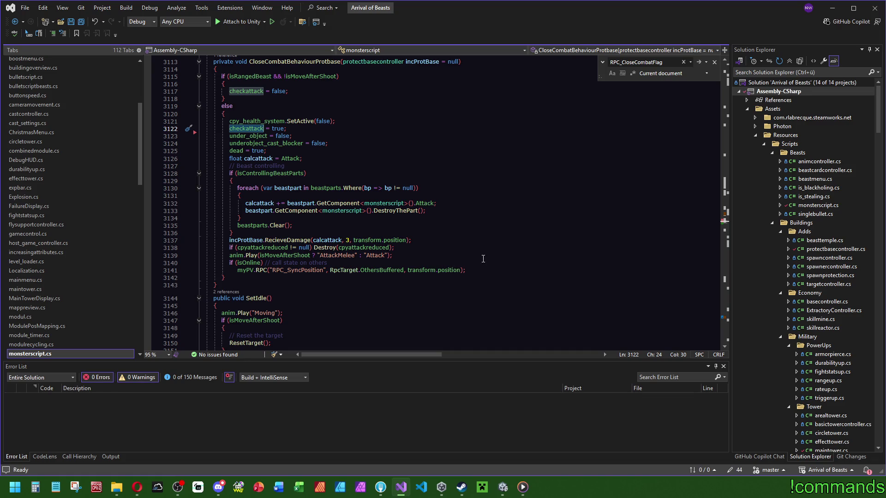
- Copy the 'if (beast_will_be_destroyed) return;' guard from DestroyAfterDead
{"action": "scroll", "coordinate": [486, 242], "scroll_direction": "down", "scroll_amount": 5}
{"action": "scroll", "coordinate": [486, 242], "scroll_direction": "down", "scroll_amount": 7}
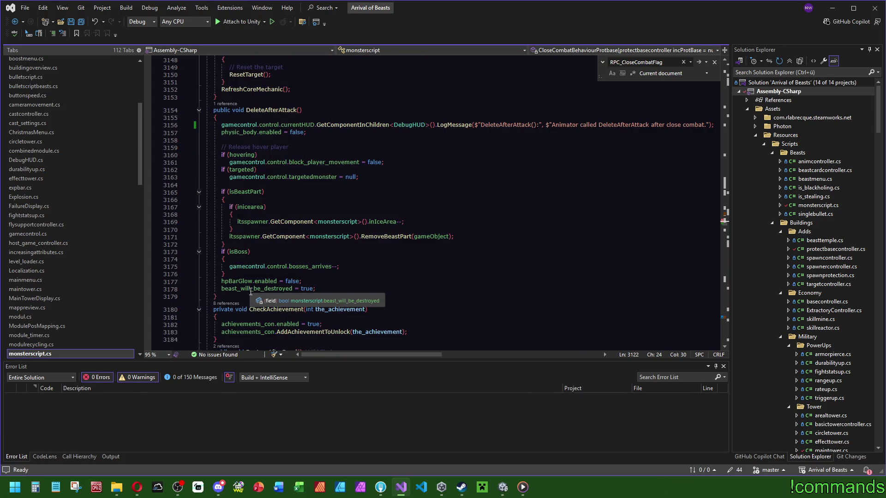
{"action": "left_click_drag", "start_coordinate": [221, 288], "coordinate": [317, 289]}
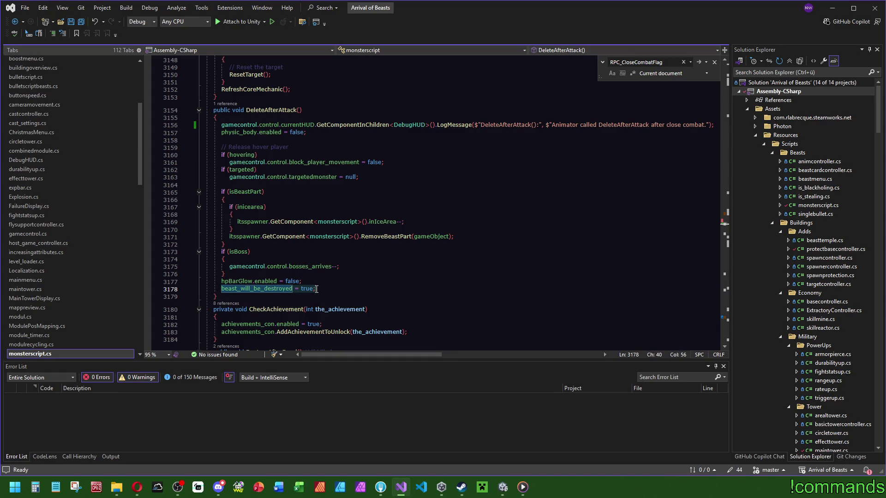
{"action": "left_click", "coordinate": [443, 266]}
{"action": "scroll", "coordinate": [531, 258], "scroll_direction": "down", "scroll_amount": 7}
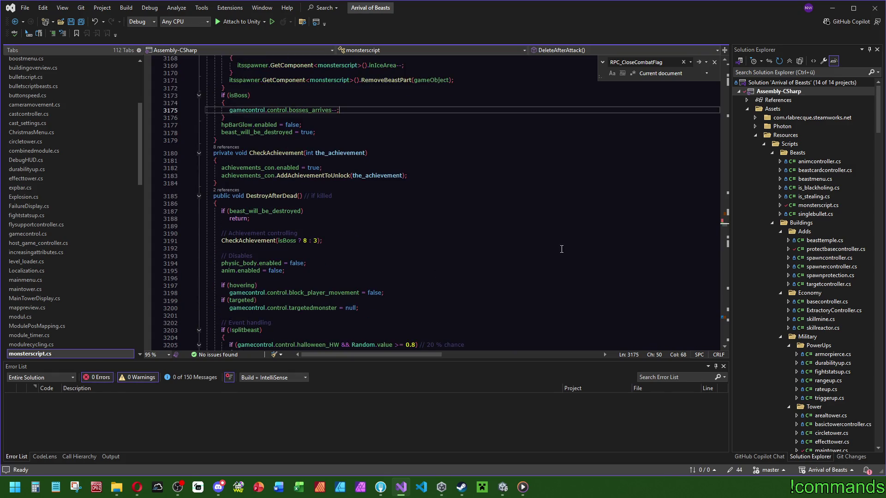
{"action": "left_click_drag", "start_coordinate": [261, 218], "coordinate": [217, 203]}
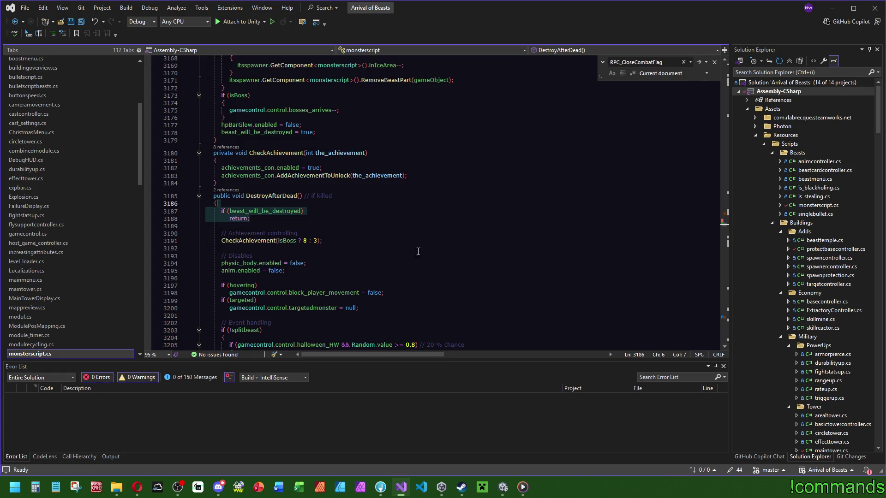
{"action": "scroll", "coordinate": [259, 229], "scroll_direction": "up", "scroll_amount": 6}
- Paste the guard into DeleteAfterAttack right after the DebugHUD log line and remove the extra blank line
{"action": "left_click", "coordinate": [267, 94]}
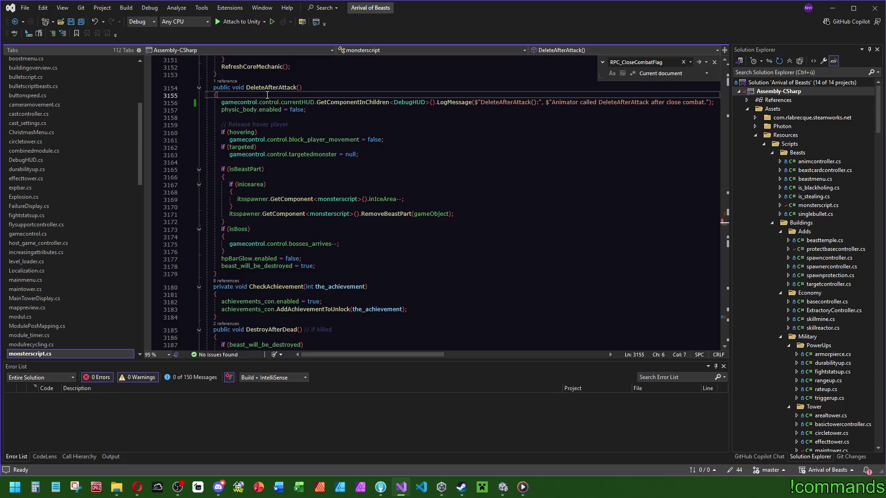
{"action": "left_click", "coordinate": [314, 109]}
{"action": "left_click", "coordinate": [222, 109]}
{"action": "key", "text": "Return"}
{"action": "key", "text": "Tab"}
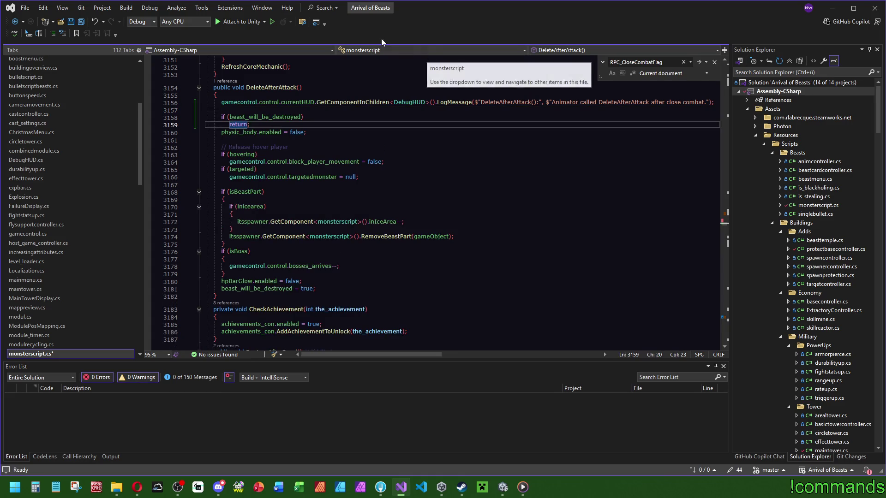
{"action": "key", "text": "Return"}
{"action": "left_click", "coordinate": [271, 110]}
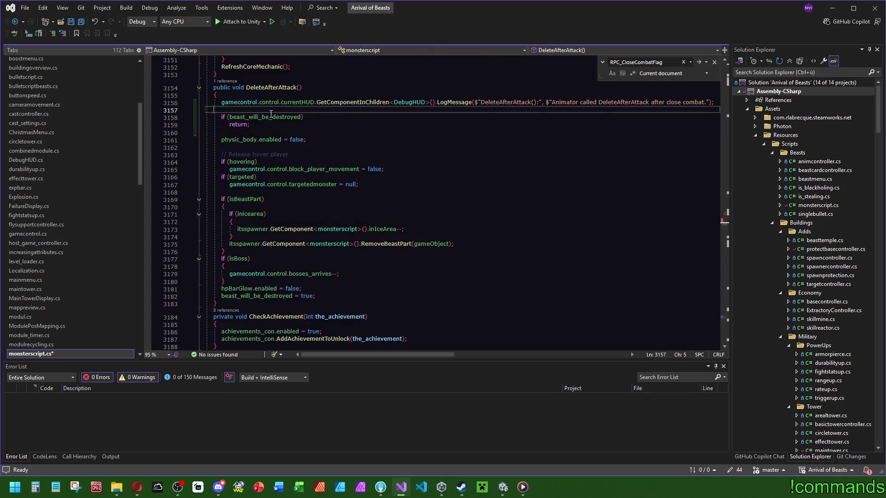
{"action": "key", "text": "BackSpace"}
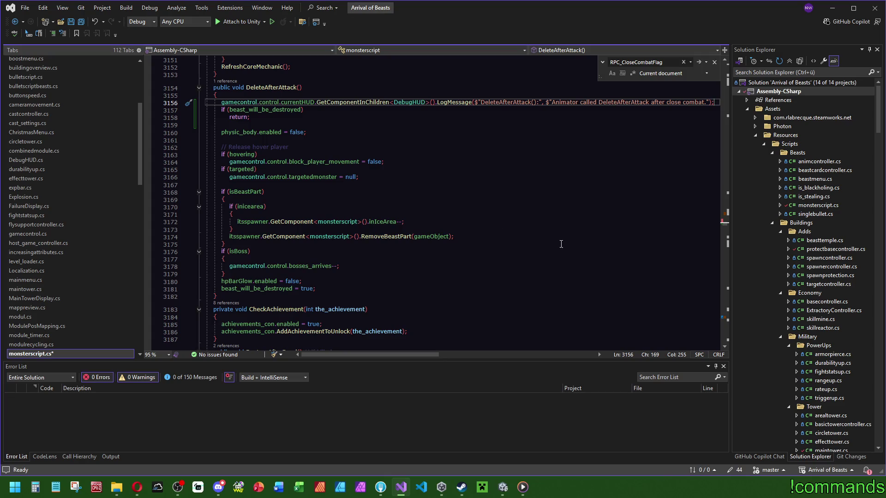
{"action": "left_click", "coordinate": [475, 192]}
{"action": "scroll", "coordinate": [443, 184], "scroll_direction": "up", "scroll_amount": 5}
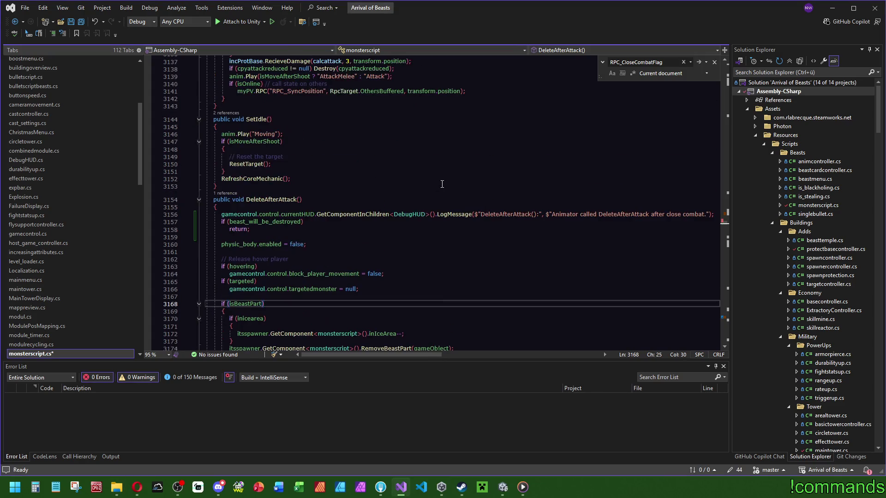
- Select and review the else branch of CloseCombatBehaviourProtbase without changing it
{"action": "scroll", "coordinate": [492, 236], "scroll_direction": "up", "scroll_amount": 2}
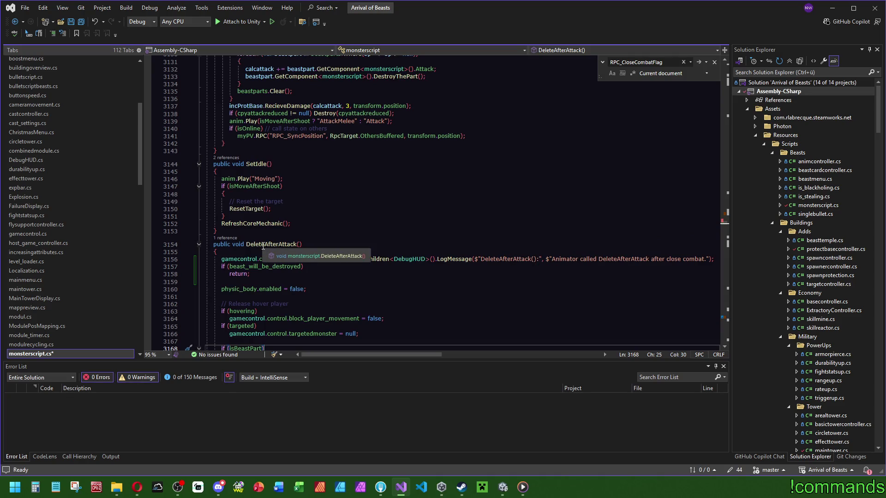
{"action": "scroll", "coordinate": [503, 258], "scroll_direction": "up", "scroll_amount": 6}
{"action": "left_click", "coordinate": [505, 276]}
{"action": "left_click", "coordinate": [507, 261]}
{"action": "left_click_drag", "start_coordinate": [507, 261], "coordinate": [497, 116]}
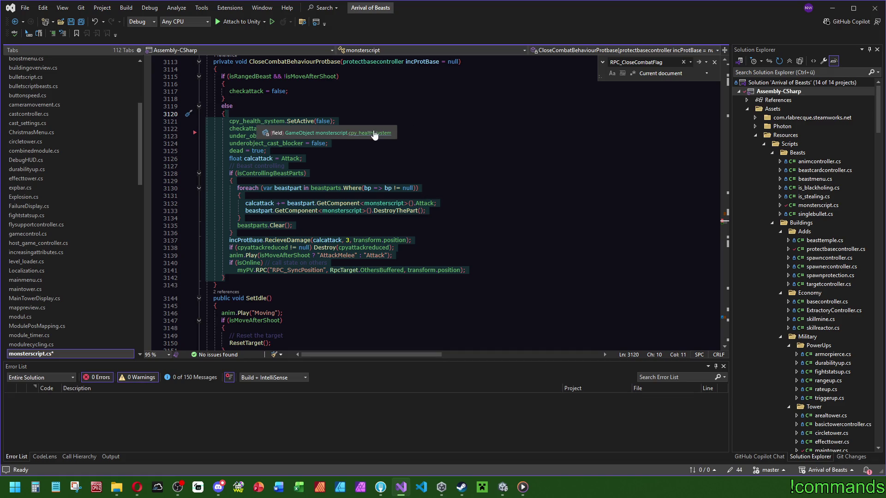
{"action": "key", "text": "Up"}
{"action": "key", "text": "End"}
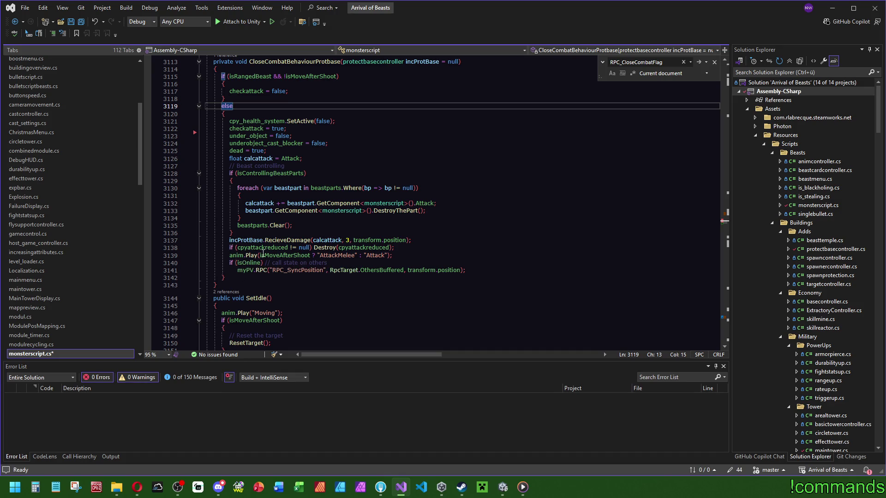
- Inspect the RecieveDamage call and anim.Play attack line, then open Windows search for Paint
{"action": "left_click", "coordinate": [374, 255]}
{"action": "left_click", "coordinate": [207, 256]}
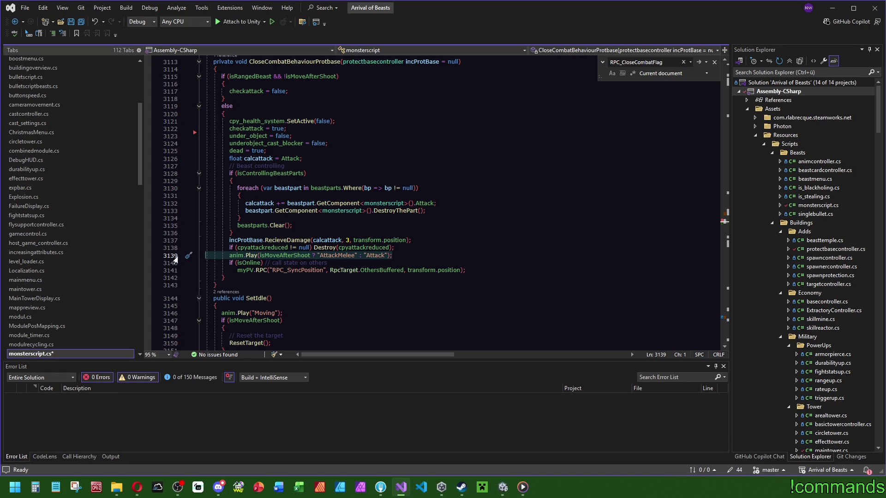
{"action": "double_click", "coordinate": [290, 240]}
{"action": "mouse_move", "coordinate": [392, 255]}
{"action": "left_mouse_down"}
{"action": "mouse_move", "coordinate": [221, 248]}
{"action": "mouse_move", "coordinate": [140, 256]}
{"action": "left_mouse_up"}
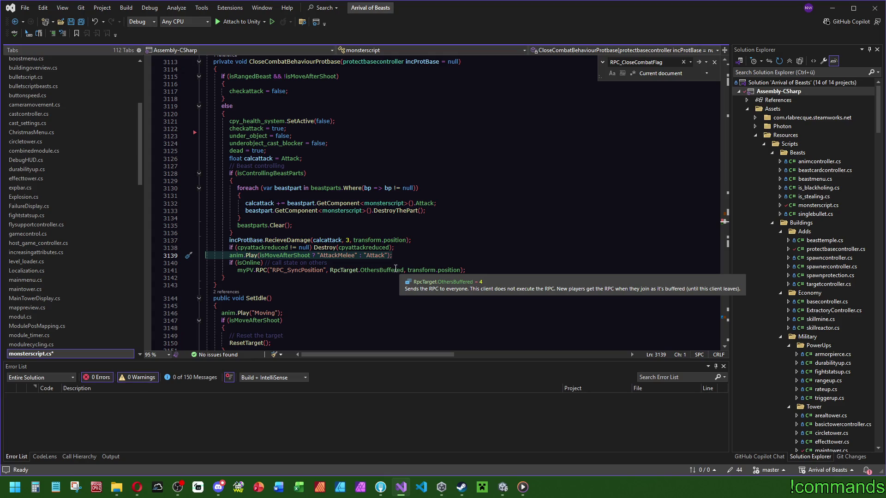
{"action": "key", "text": "super"}
- Launch Paint, move and shrink its window, and fill the canvas black
{"action": "type", "text": "paint"}
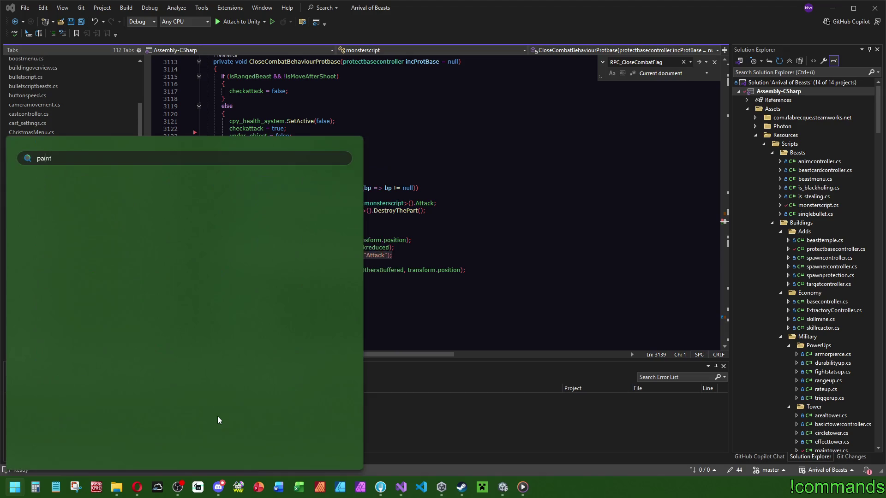
{"action": "key", "text": "Return"}
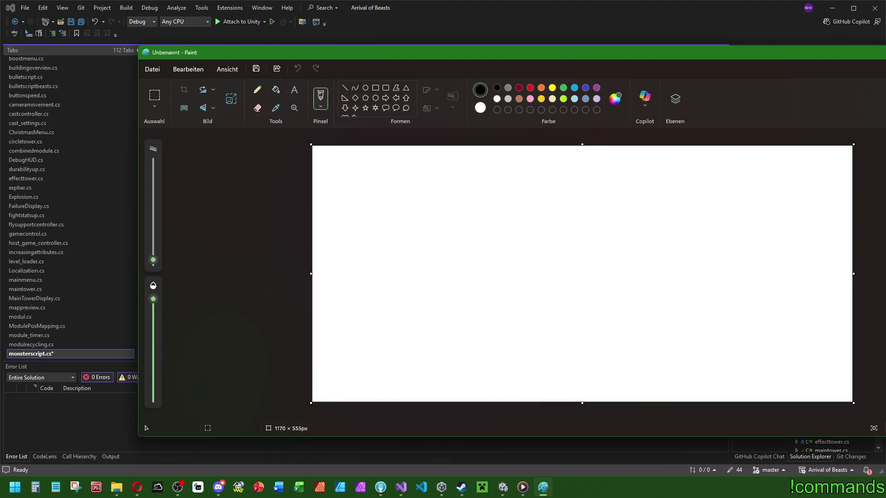
{"action": "mouse_move", "coordinate": [583, 55]}
{"action": "left_mouse_down"}
{"action": "mouse_move", "coordinate": [677, 96]}
{"action": "mouse_move", "coordinate": [692, 93]}
{"action": "left_mouse_up"}
{"action": "mouse_move", "coordinate": [247, 82]}
{"action": "left_mouse_down"}
{"action": "mouse_move", "coordinate": [340, 144]}
{"action": "mouse_move", "coordinate": [431, 148]}
{"action": "left_mouse_up"}
{"action": "left_click", "coordinate": [698, 190]}
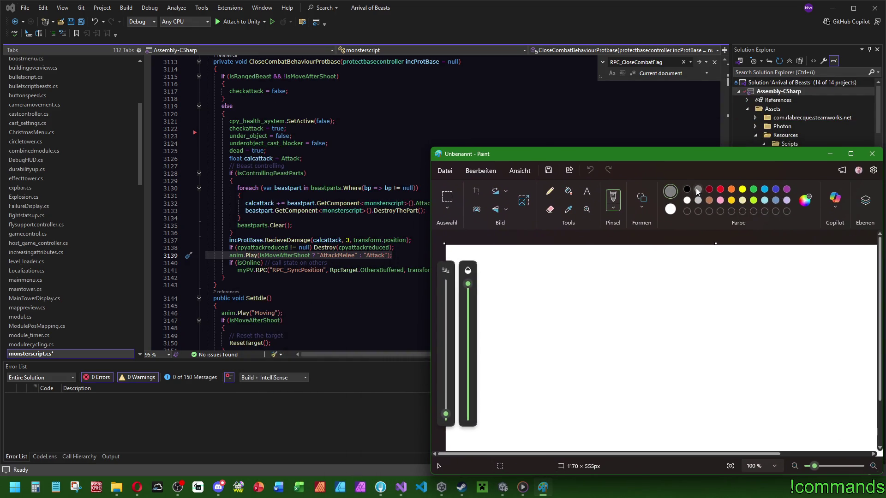
{"action": "left_click", "coordinate": [687, 189]}
{"action": "left_click", "coordinate": [568, 191]}
{"action": "left_click", "coordinate": [637, 278]}
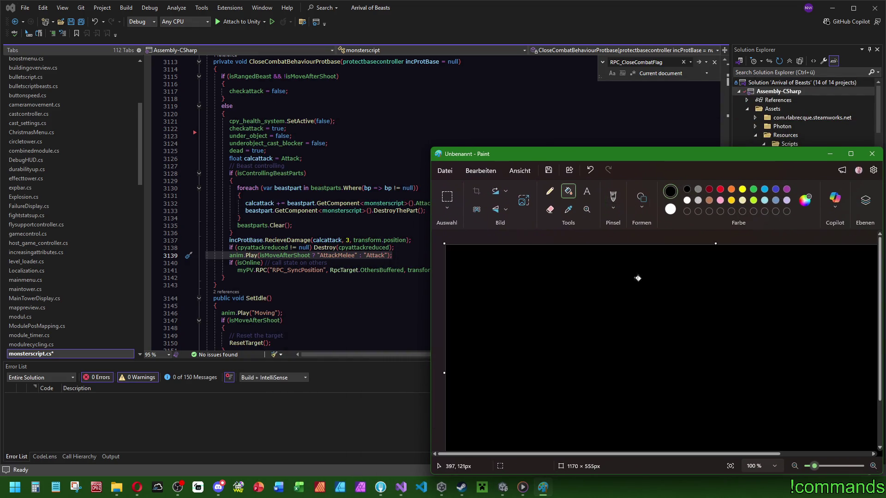
- With a light grey brush, draw the upper circle and write 'Host' above it
{"action": "left_click", "coordinate": [613, 196]}
{"action": "left_click", "coordinate": [698, 190]}
{"action": "mouse_move", "coordinate": [772, 332]}
{"action": "left_mouse_down"}
{"action": "mouse_move", "coordinate": [751, 351]}
{"action": "mouse_move", "coordinate": [783, 373]}
{"action": "mouse_move", "coordinate": [788, 339]}
{"action": "mouse_move", "coordinate": [770, 332]}
{"action": "left_mouse_up"}
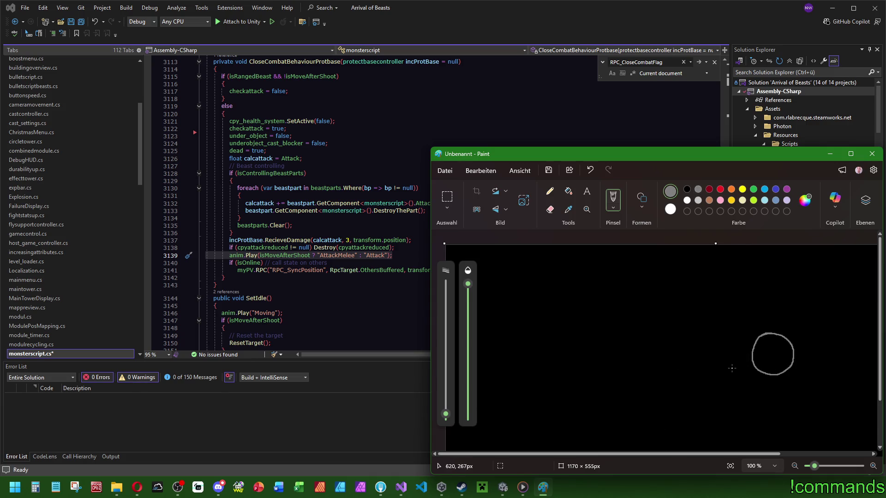
{"action": "scroll", "coordinate": [732, 368], "scroll_direction": "down", "scroll_amount": 2}
{"action": "mouse_move", "coordinate": [756, 257]}
{"action": "left_mouse_down"}
{"action": "mouse_move", "coordinate": [756, 267]}
{"action": "mouse_move", "coordinate": [781, 267]}
{"action": "left_mouse_up"}
{"action": "left_click_drag", "start_coordinate": [781, 256], "coordinate": [794, 255]}
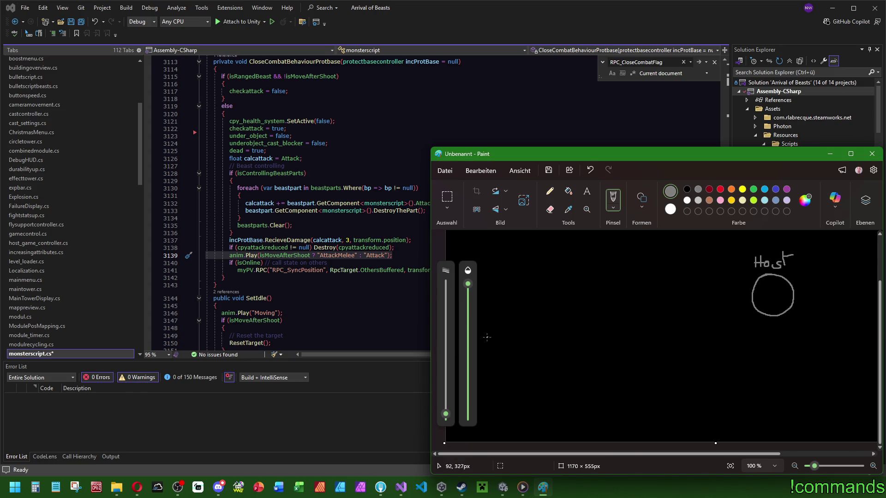
- Draw a dividing line across the canvas, a circle below it, and the 'Client' label
{"action": "left_click_drag", "start_coordinate": [483, 338], "coordinate": [878, 355]}
{"action": "mouse_move", "coordinate": [770, 399]}
{"action": "left_mouse_down"}
{"action": "mouse_move", "coordinate": [762, 407]}
{"action": "mouse_move", "coordinate": [794, 432]}
{"action": "mouse_move", "coordinate": [754, 391]}
{"action": "mouse_move", "coordinate": [767, 393]}
{"action": "left_mouse_up"}
{"action": "left_click_drag", "start_coordinate": [774, 385], "coordinate": [785, 395]}
{"action": "left_click", "coordinate": [775, 376]}
{"action": "mouse_move", "coordinate": [789, 389]}
{"action": "left_mouse_down"}
{"action": "mouse_move", "coordinate": [821, 398]}
{"action": "mouse_move", "coordinate": [822, 387]}
{"action": "mouse_move", "coordinate": [842, 400]}
{"action": "left_mouse_up"}
- Mark both the host and client circles 'P1'
{"action": "mouse_move", "coordinate": [814, 254]}
{"action": "left_mouse_down"}
{"action": "mouse_move", "coordinate": [814, 272]}
{"action": "mouse_move", "coordinate": [832, 253]}
{"action": "mouse_move", "coordinate": [832, 271]}
{"action": "left_mouse_up"}
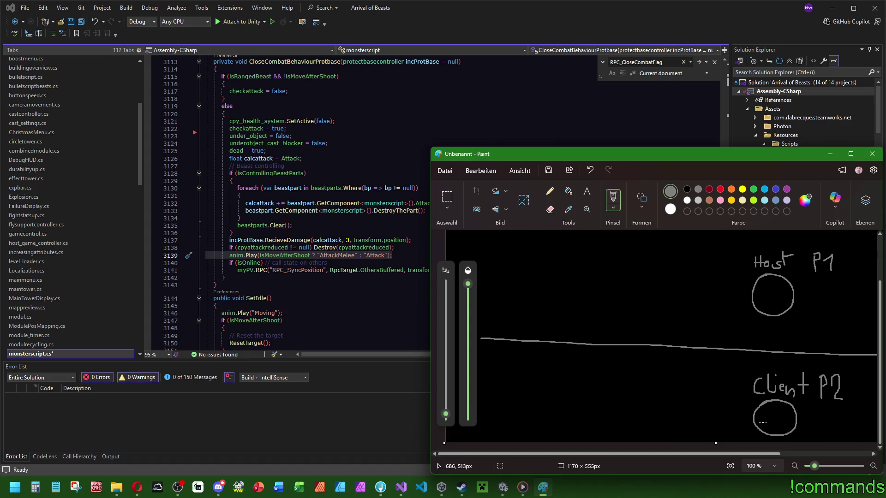
{"action": "left_click_drag", "start_coordinate": [769, 408], "coordinate": [769, 419]}
{"action": "left_click_drag", "start_coordinate": [769, 410], "coordinate": [779, 420]}
{"action": "mouse_move", "coordinate": [768, 287]}
{"action": "left_mouse_down"}
{"action": "mouse_move", "coordinate": [768, 300]}
{"action": "mouse_move", "coordinate": [780, 299]}
{"action": "left_mouse_up"}
- In dark red, draw a circle with an x in the host half and a circle in the client half
{"action": "left_click", "coordinate": [720, 189]}
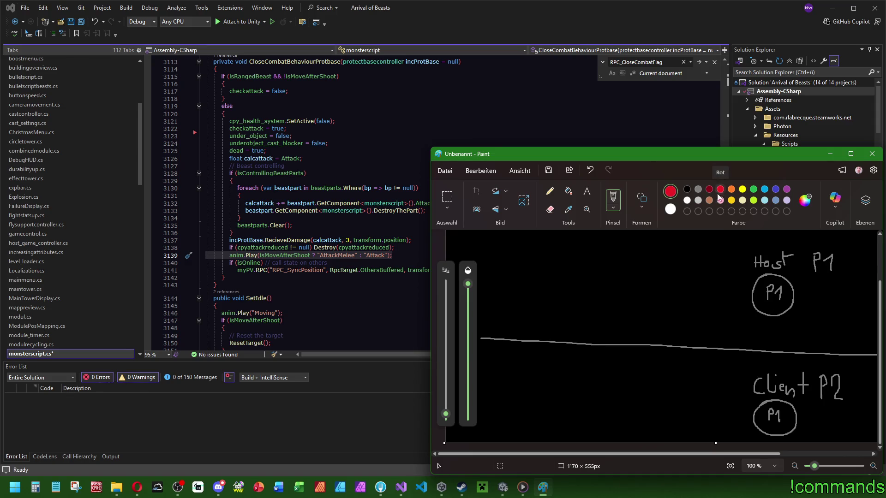
{"action": "left_click", "coordinate": [709, 189]}
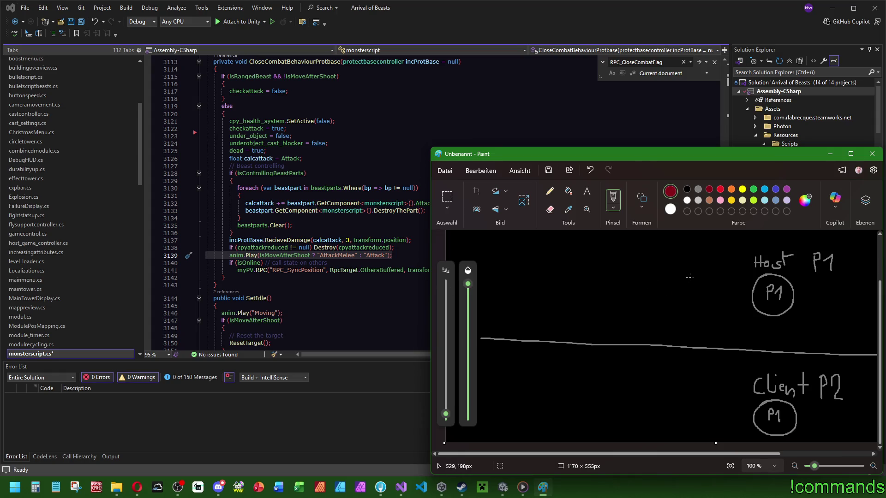
{"action": "mouse_move", "coordinate": [575, 279]}
{"action": "left_mouse_down"}
{"action": "mouse_move", "coordinate": [567, 305]}
{"action": "mouse_move", "coordinate": [597, 290]}
{"action": "mouse_move", "coordinate": [577, 279]}
{"action": "left_mouse_up"}
{"action": "left_click_drag", "start_coordinate": [576, 289], "coordinate": [581, 295]}
{"action": "mouse_move", "coordinate": [533, 378]}
{"action": "left_mouse_down"}
{"action": "mouse_move", "coordinate": [523, 406]}
{"action": "mouse_move", "coordinate": [553, 383]}
{"action": "mouse_move", "coordinate": [530, 379]}
{"action": "mouse_move", "coordinate": [541, 398]}
{"action": "mouse_move", "coordinate": [533, 398]}
{"action": "left_mouse_up"}
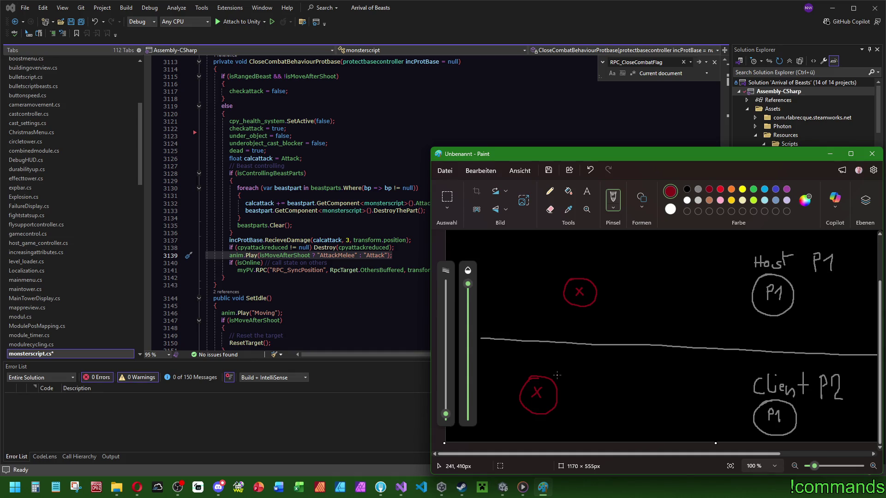
- Try a green oval over the top red circle, then undo it
{"action": "left_click", "coordinate": [753, 189]}
{"action": "left_click", "coordinate": [642, 200]}
{"action": "left_click", "coordinate": [602, 222]}
{"action": "left_click_drag", "start_coordinate": [561, 276], "coordinate": [598, 306]}
{"action": "key", "text": "ctrl+z"}
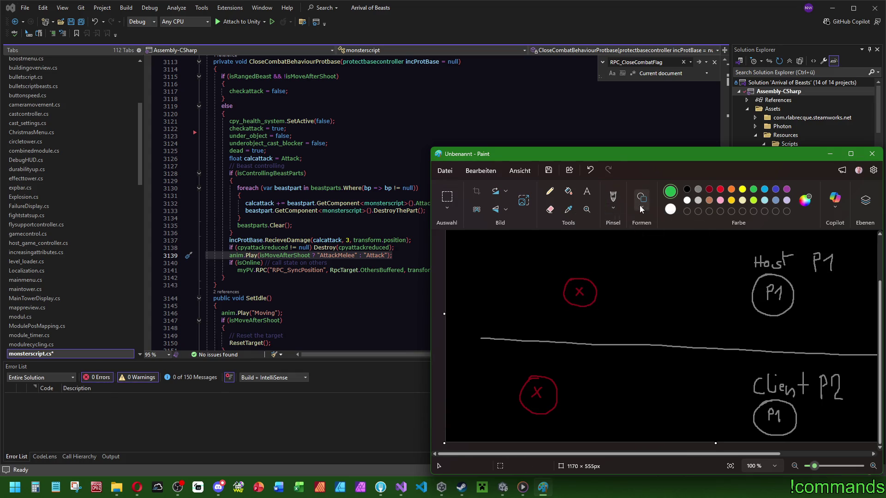
- Ring the top and bottom red circles with green ovals, redrawing them until they fit
{"action": "left_click", "coordinate": [614, 209]}
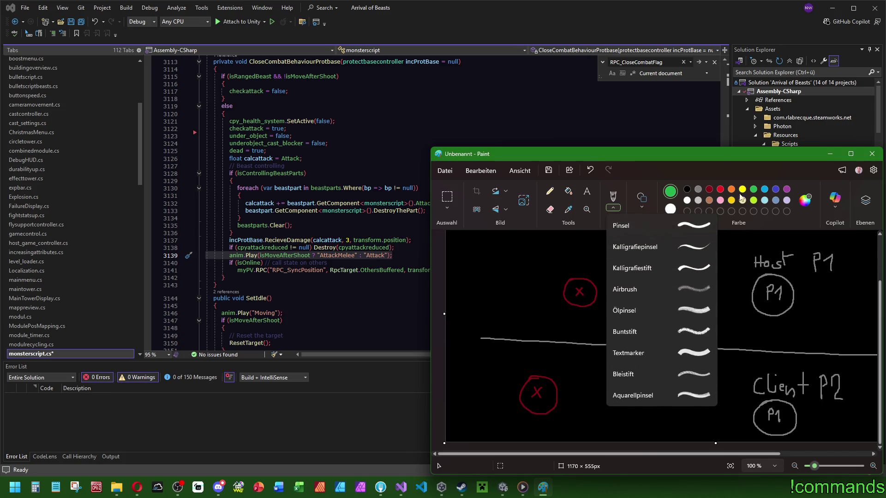
{"action": "left_click", "coordinate": [757, 195]}
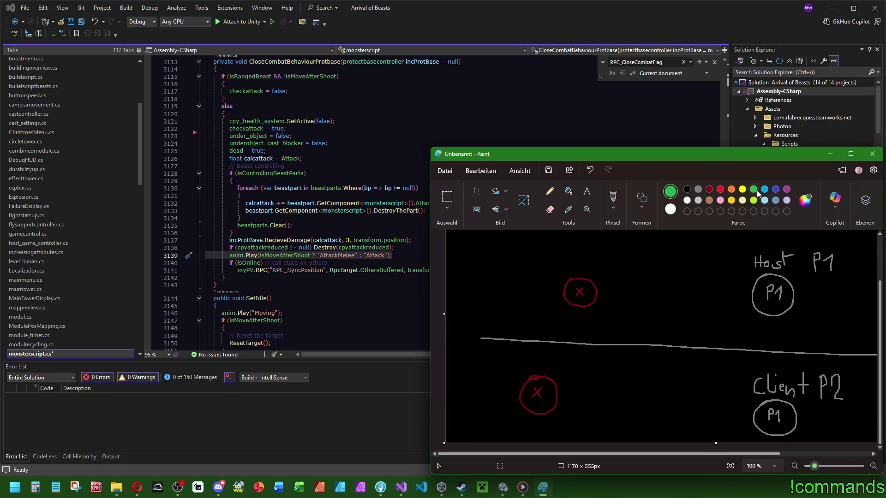
{"action": "mouse_move", "coordinate": [557, 272]}
{"action": "left_mouse_down"}
{"action": "mouse_move", "coordinate": [601, 312]}
{"action": "mouse_move", "coordinate": [560, 272]}
{"action": "left_mouse_up"}
{"action": "key", "text": "ctrl+z"}
{"action": "mouse_move", "coordinate": [510, 369]}
{"action": "left_mouse_down"}
{"action": "mouse_move", "coordinate": [563, 420]}
{"action": "mouse_move", "coordinate": [513, 371]}
{"action": "left_mouse_up"}
{"action": "key", "text": "ctrl+z"}
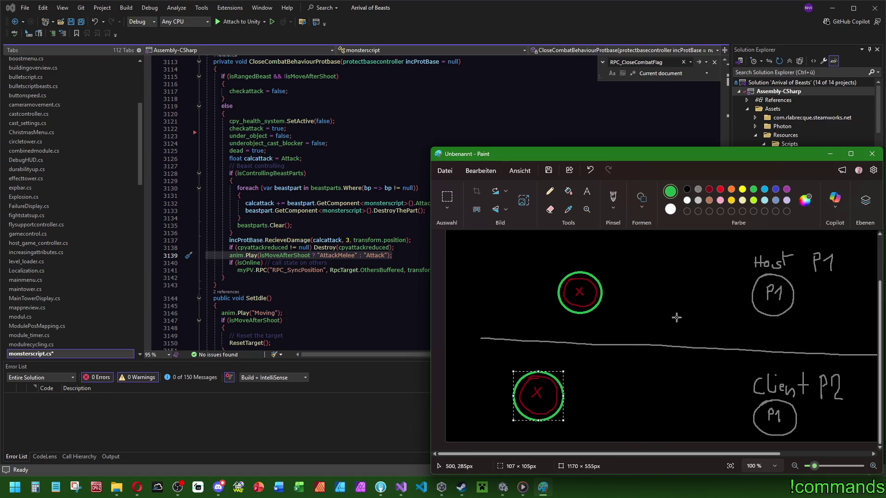
{"action": "left_click", "coordinate": [676, 309]}
- Brush green and red arcs with a small red x beside host P1, plus a red circled x on the client side
{"action": "left_click", "coordinate": [709, 189]}
{"action": "left_click", "coordinate": [613, 197]}
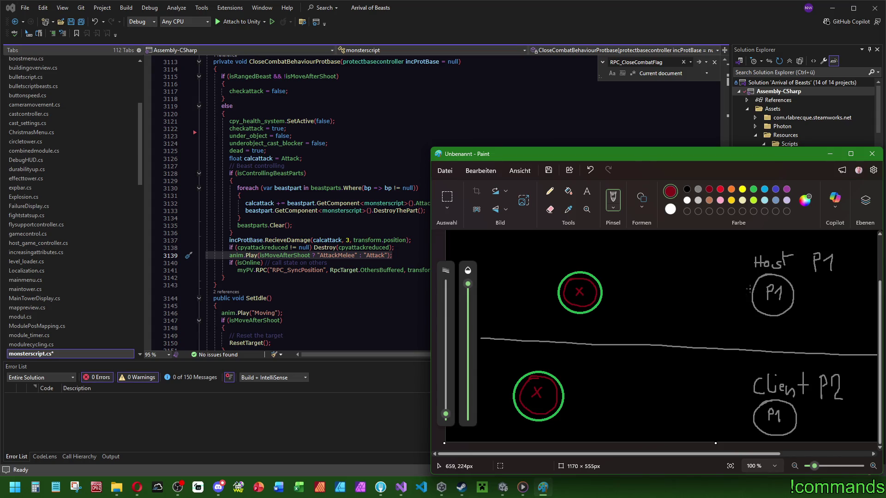
{"action": "left_click", "coordinate": [753, 189]}
{"action": "mouse_move", "coordinate": [744, 276]}
{"action": "left_mouse_down"}
{"action": "mouse_move", "coordinate": [741, 309]}
{"action": "mouse_move", "coordinate": [743, 275]}
{"action": "left_mouse_up"}
{"action": "left_click", "coordinate": [709, 189]}
{"action": "mouse_move", "coordinate": [740, 278]}
{"action": "left_mouse_down"}
{"action": "mouse_move", "coordinate": [739, 298]}
{"action": "mouse_move", "coordinate": [737, 278]}
{"action": "mouse_move", "coordinate": [728, 294]}
{"action": "left_mouse_up"}
{"action": "left_click_drag", "start_coordinate": [727, 286], "coordinate": [720, 296]}
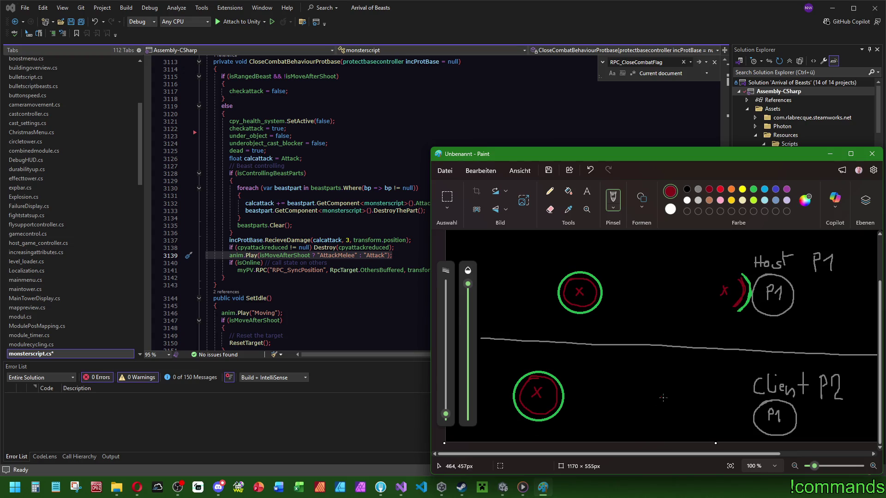
{"action": "mouse_move", "coordinate": [688, 391]}
{"action": "left_mouse_down"}
{"action": "mouse_move", "coordinate": [673, 415]}
{"action": "mouse_move", "coordinate": [700, 402]}
{"action": "mouse_move", "coordinate": [682, 392]}
{"action": "mouse_move", "coordinate": [689, 412]}
{"action": "left_mouse_up"}
{"action": "left_click_drag", "start_coordinate": [688, 405], "coordinate": [684, 408]}
- Undo a stray red stroke and ring the client-side red x in green, then return to Visual Studio
{"action": "left_click_drag", "start_coordinate": [696, 294], "coordinate": [694, 313]}
{"action": "key", "text": "ctrl+z"}
{"action": "left_click", "coordinate": [753, 189]}
{"action": "mouse_move", "coordinate": [687, 387]}
{"action": "left_mouse_down"}
{"action": "mouse_move", "coordinate": [665, 400]}
{"action": "mouse_move", "coordinate": [683, 425]}
{"action": "mouse_move", "coordinate": [699, 389]}
{"action": "mouse_move", "coordinate": [683, 386]}
{"action": "left_mouse_up"}
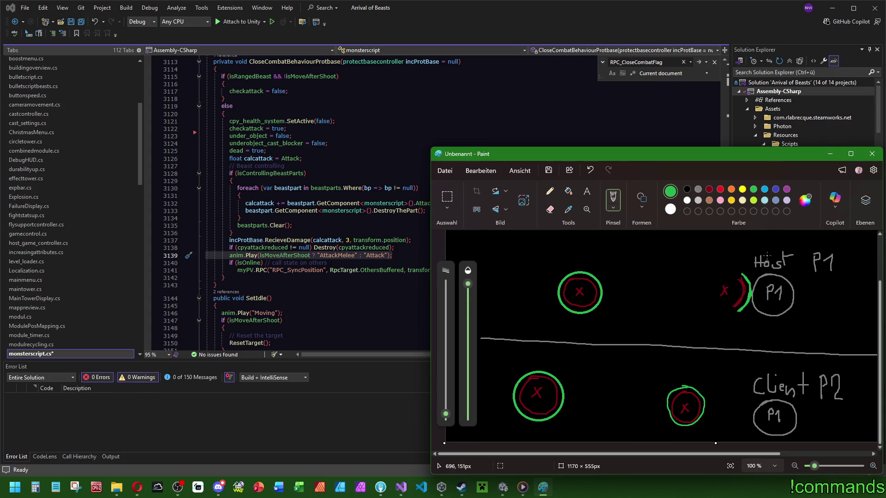
{"action": "left_click", "coordinate": [401, 487]}
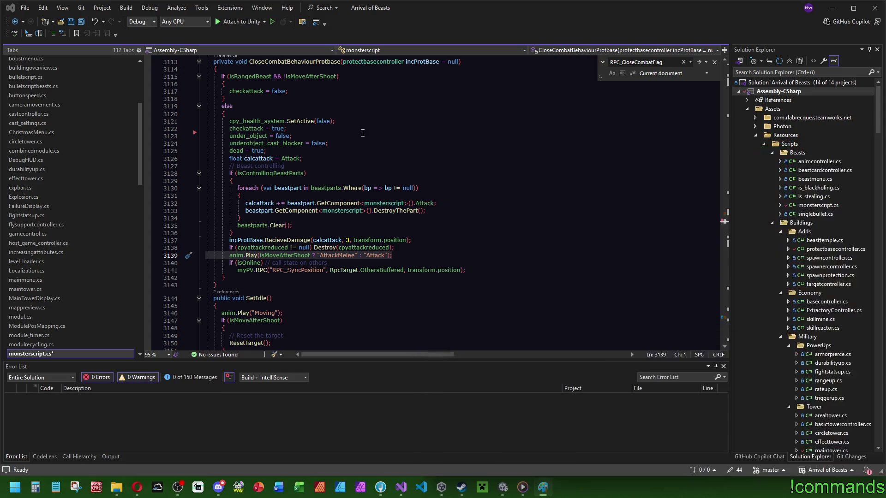
- Select the else block from line 3120 to 3141, glance at the Paint sketch, and return to line 3125
{"action": "left_click", "coordinate": [469, 270]}
{"action": "left_click_drag", "start_coordinate": [469, 270], "coordinate": [474, 112]}
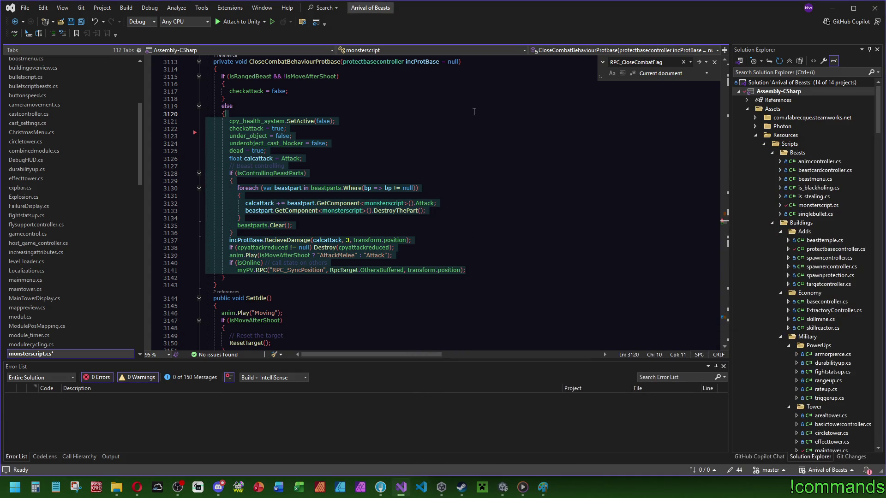
{"action": "scroll", "coordinate": [435, 204], "scroll_direction": "up", "scroll_amount": 1}
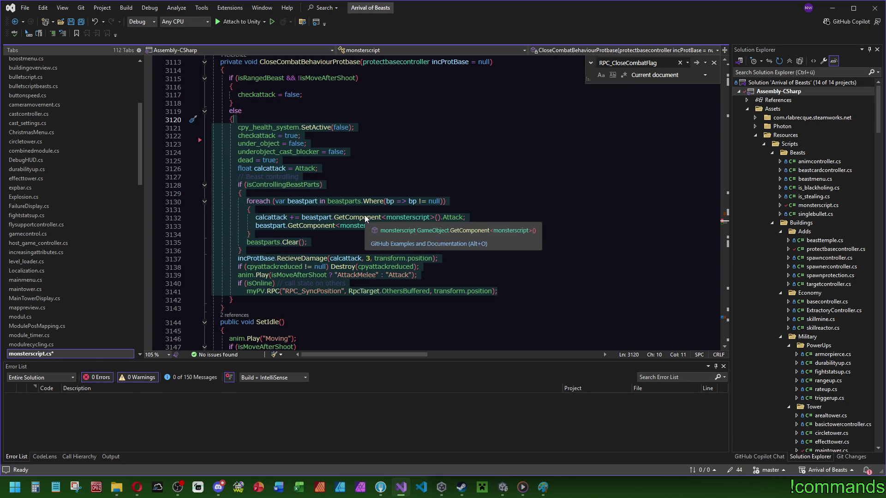
{"action": "left_click", "coordinate": [368, 123]}
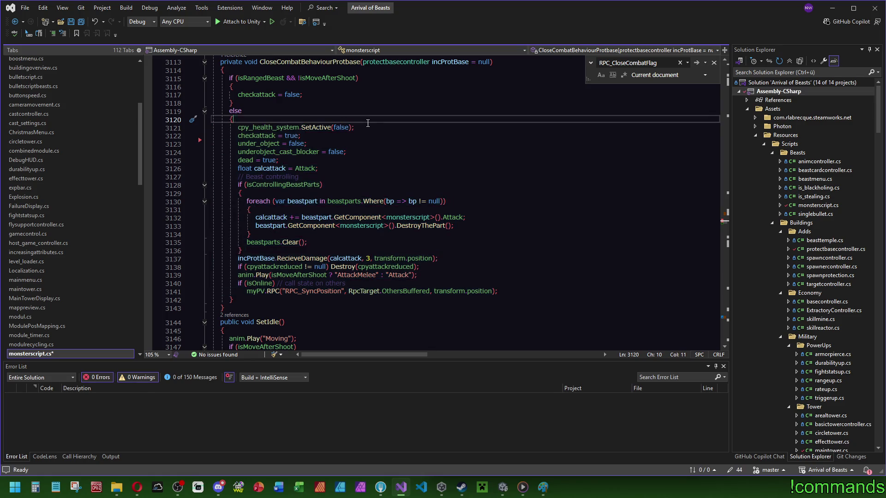
{"action": "left_click", "coordinate": [543, 487]}
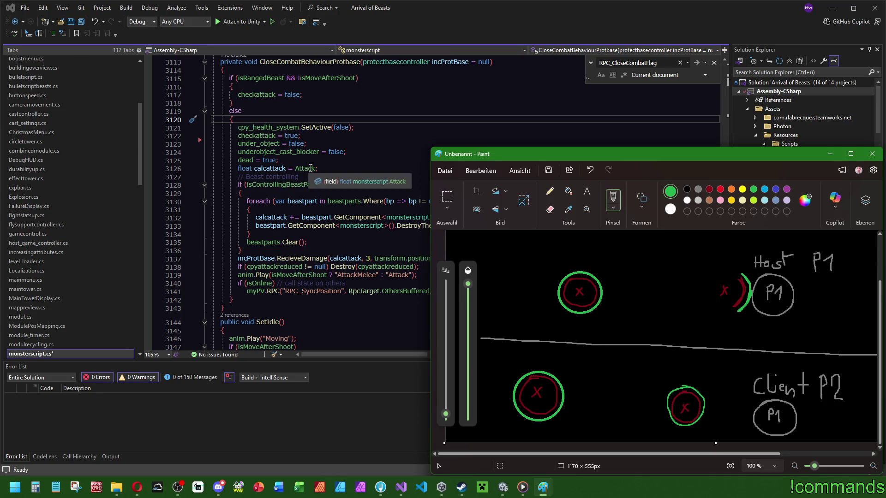
{"action": "left_click", "coordinate": [328, 164]}
- Search for CloseCombatBehaviourProtbase, inspect its call in OnCollisionEnter2D, and jump back to the definition
{"action": "scroll", "coordinate": [404, 160], "scroll_direction": "up", "scroll_amount": 3}
{"action": "left_click", "coordinate": [318, 136]}
{"action": "key", "text": "ctrl+f"}
{"action": "scroll", "coordinate": [426, 235], "scroll_direction": "up", "scroll_amount": 10}
{"action": "scroll", "coordinate": [426, 236], "scroll_direction": "up", "scroll_amount": 20}
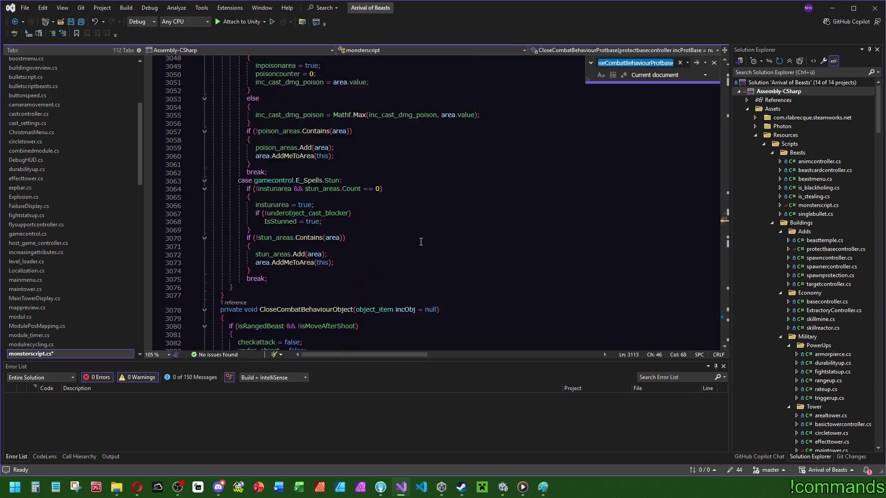
{"action": "scroll", "coordinate": [435, 207], "scroll_direction": "up", "scroll_amount": 12}
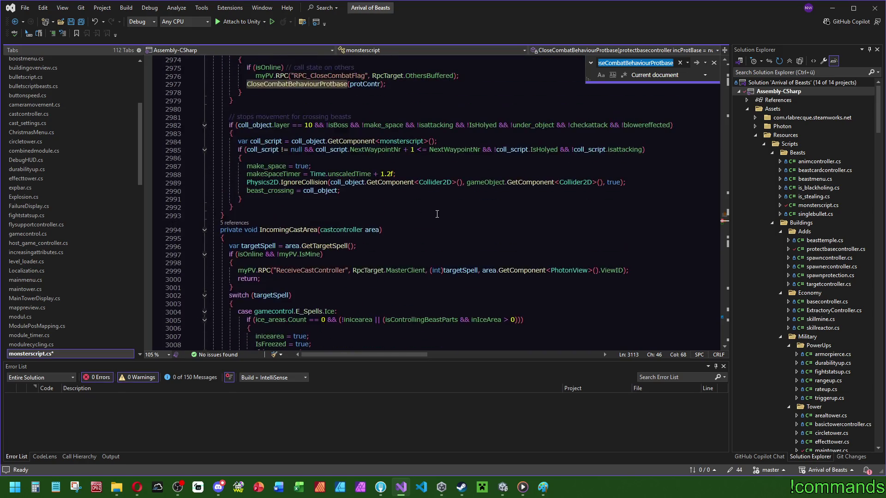
{"action": "left_click", "coordinate": [337, 223]}
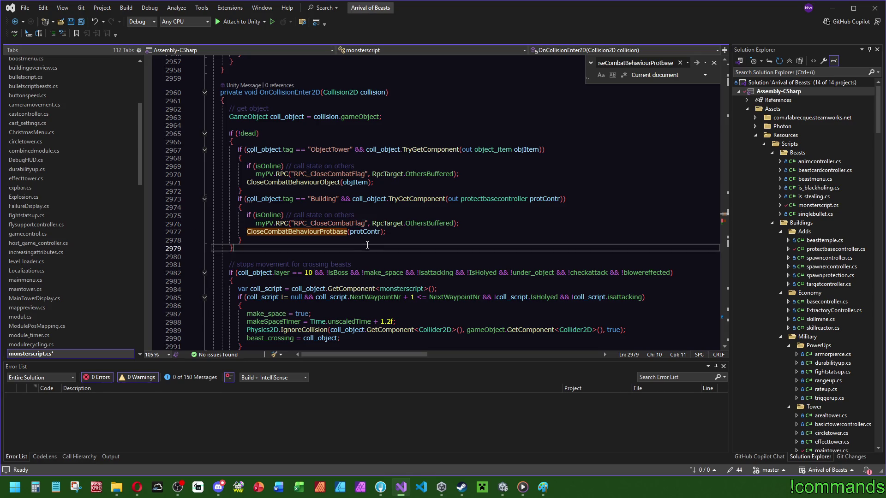
{"action": "left_click", "coordinate": [326, 232], "text": "ctrl"}
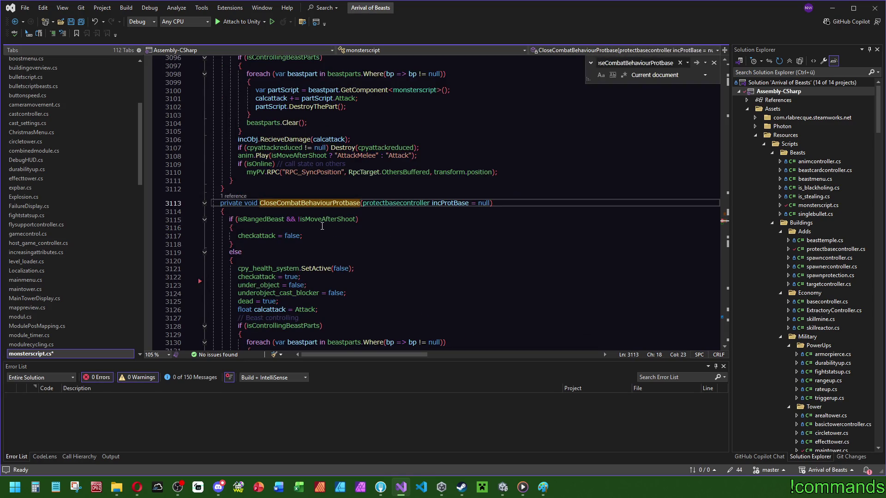
- Check the RPC_SyncPosition call on line 3141, then bring the Paint sketch forward
{"action": "scroll", "coordinate": [324, 225], "scroll_direction": "down", "scroll_amount": 5}
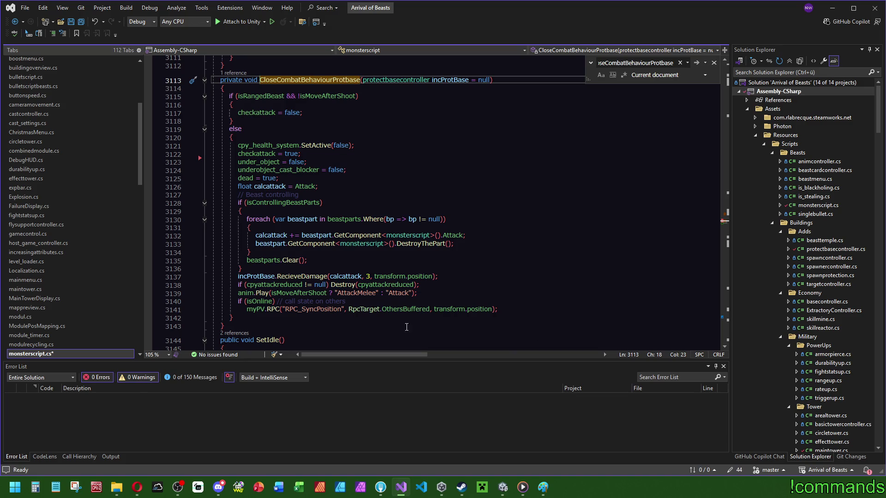
{"action": "left_click", "coordinate": [323, 313]}
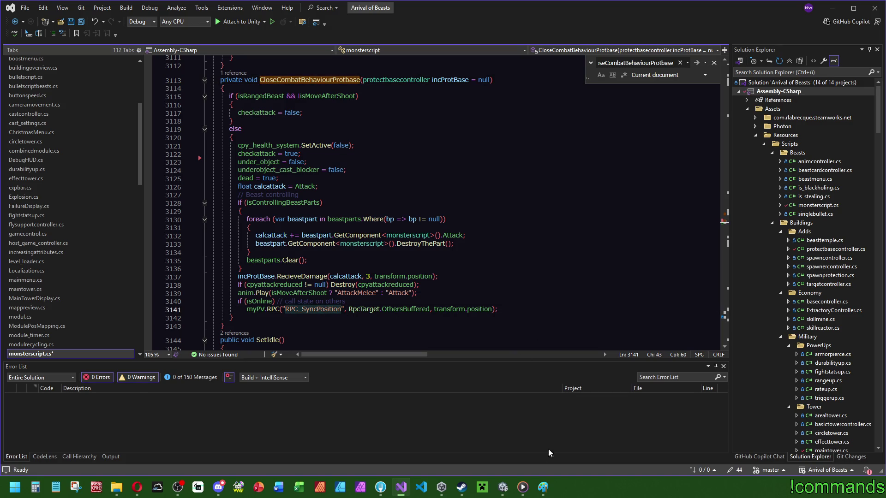
{"action": "left_click", "coordinate": [543, 486]}
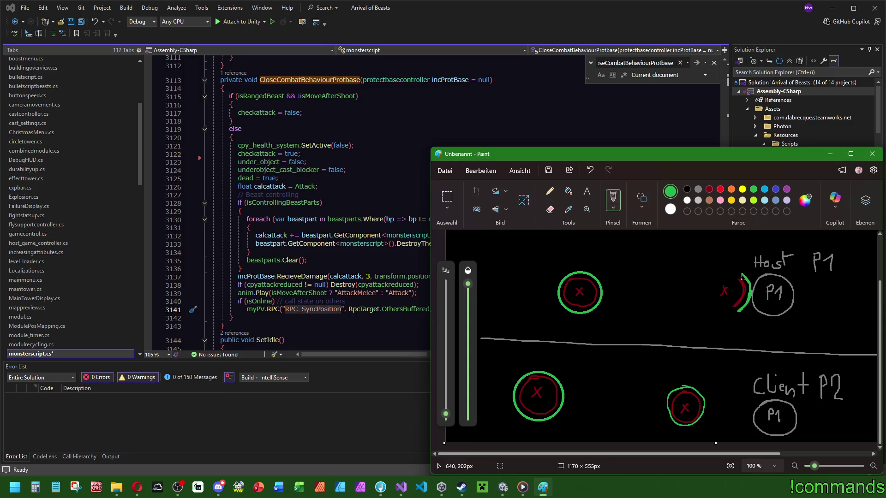
- In yellow, draw a zig-zag beside host P1, a dotted line down, and an arrow by the lower circle
{"action": "left_click", "coordinate": [742, 189]}
{"action": "left_click_drag", "start_coordinate": [753, 268], "coordinate": [752, 287]}
{"action": "mouse_move", "coordinate": [751, 309]}
{"action": "left_mouse_down"}
{"action": "mouse_move", "coordinate": [743, 357]}
{"action": "mouse_move", "coordinate": [689, 369]}
{"action": "left_mouse_up"}
{"action": "mouse_move", "coordinate": [708, 410]}
{"action": "left_mouse_down"}
{"action": "mouse_move", "coordinate": [723, 413]}
{"action": "mouse_move", "coordinate": [715, 419]}
{"action": "left_mouse_up"}
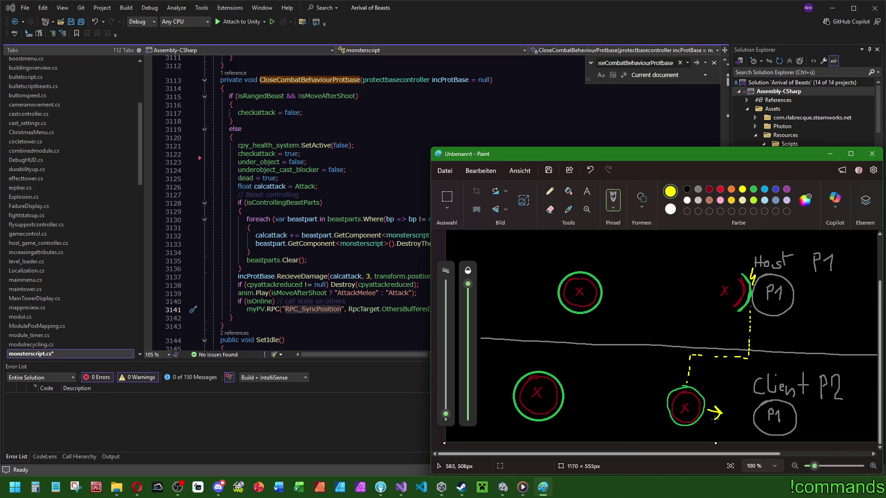
- Add a red X, a red curve and a green arc near client P1, then select the CloseCombatBehaviourProtbase method
{"action": "left_click", "coordinate": [720, 189]}
{"action": "mouse_move", "coordinate": [721, 406]}
{"action": "left_mouse_down"}
{"action": "mouse_move", "coordinate": [733, 421]}
{"action": "mouse_move", "coordinate": [719, 420]}
{"action": "left_mouse_up"}
{"action": "left_click_drag", "start_coordinate": [743, 396], "coordinate": [737, 431]}
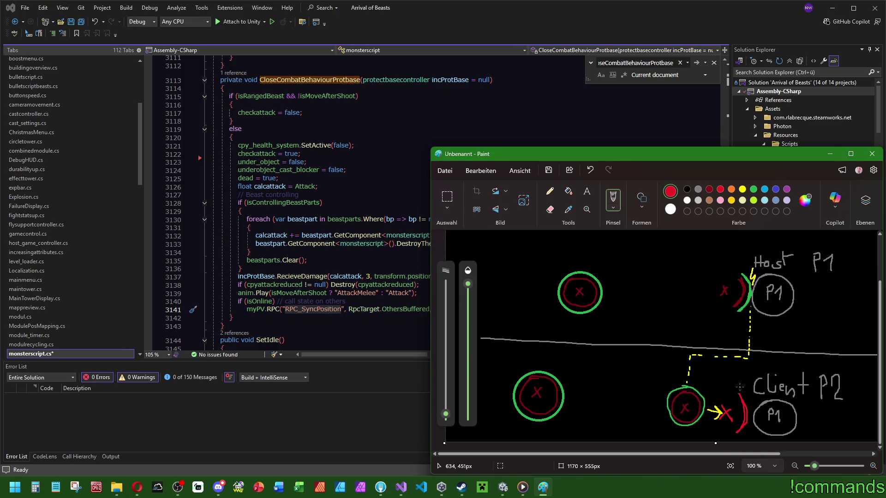
{"action": "left_click", "coordinate": [753, 189]}
{"action": "left_click_drag", "start_coordinate": [745, 399], "coordinate": [748, 442]}
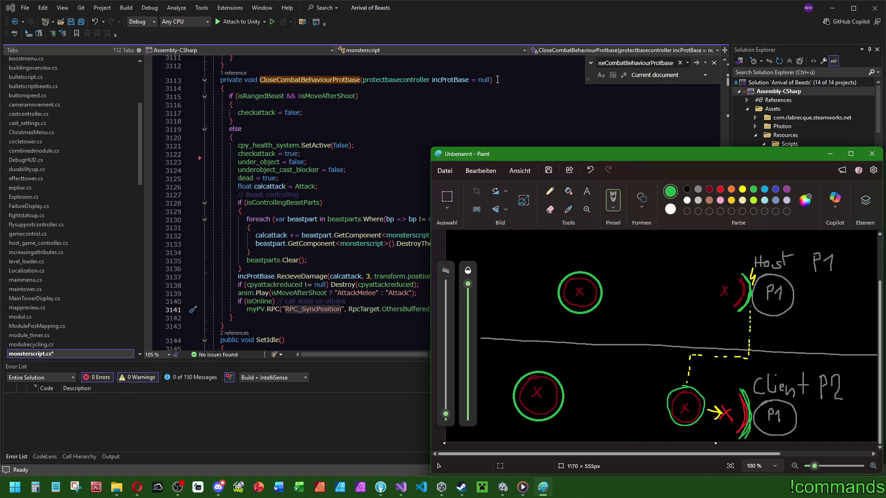
{"action": "mouse_move", "coordinate": [258, 327]}
{"action": "left_mouse_down"}
{"action": "mouse_move", "coordinate": [277, 117]}
{"action": "mouse_move", "coordinate": [302, 73]}
{"action": "left_mouse_up"}
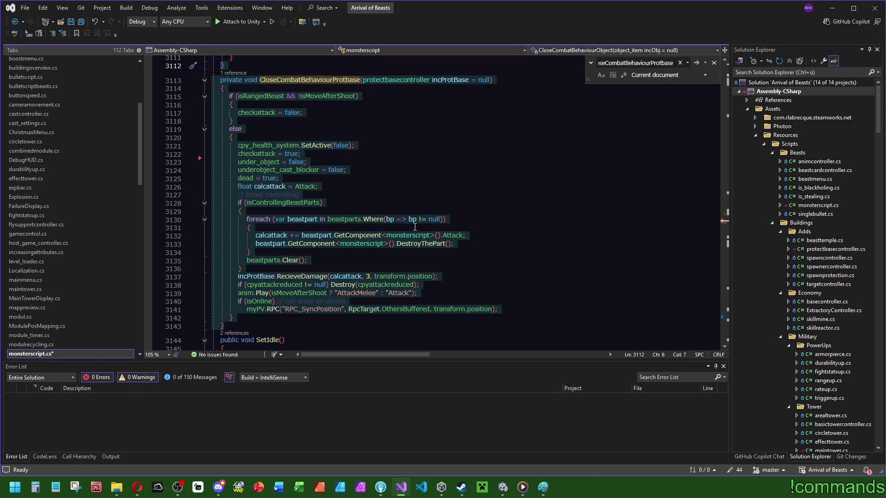
- Highlight every incProtBase use, select the method body lines 3114–3142, then bring the Paint sketch forward
{"action": "left_click", "coordinate": [453, 80]}
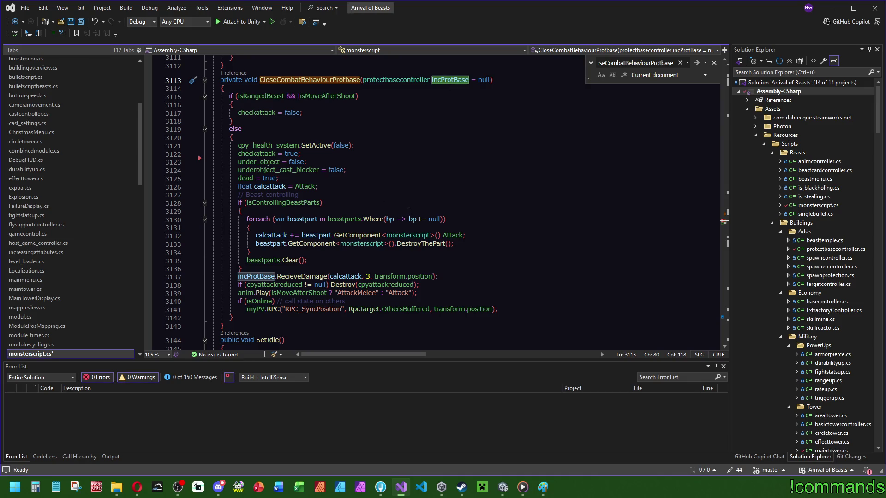
{"action": "left_click_drag", "start_coordinate": [318, 320], "coordinate": [377, 90]}
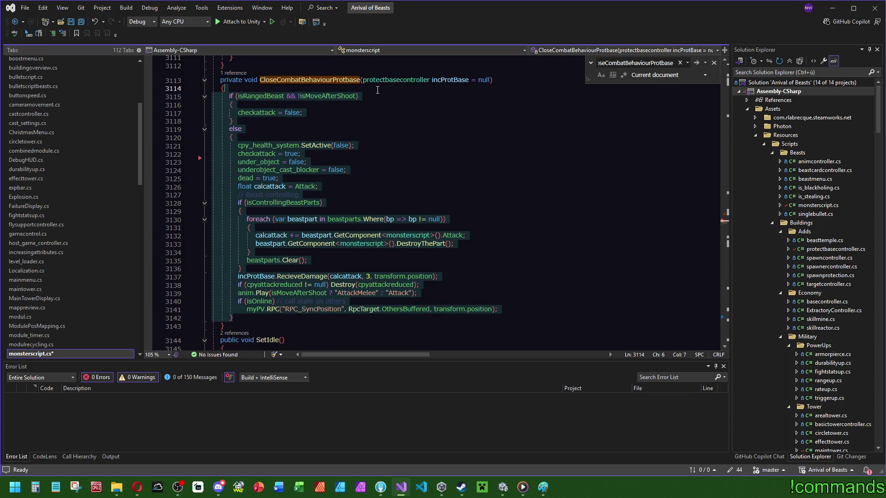
{"action": "left_click", "coordinate": [446, 80]}
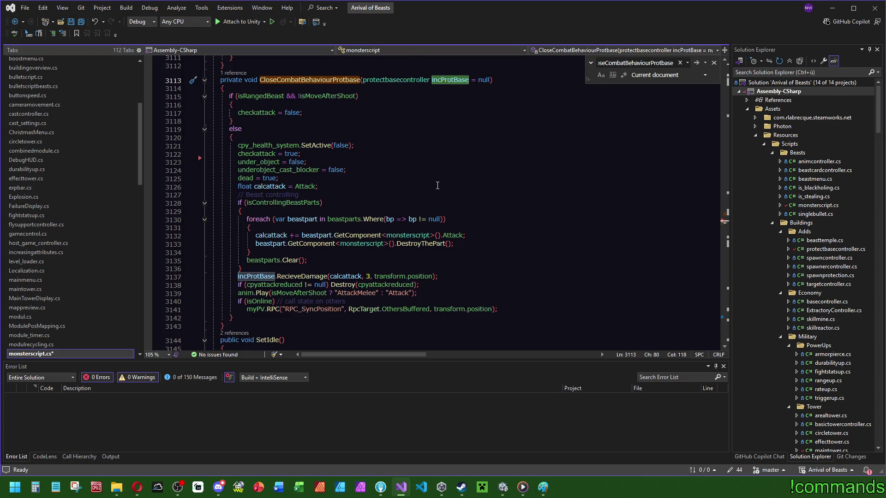
{"action": "scroll", "coordinate": [438, 180], "scroll_direction": "up", "scroll_amount": 4}
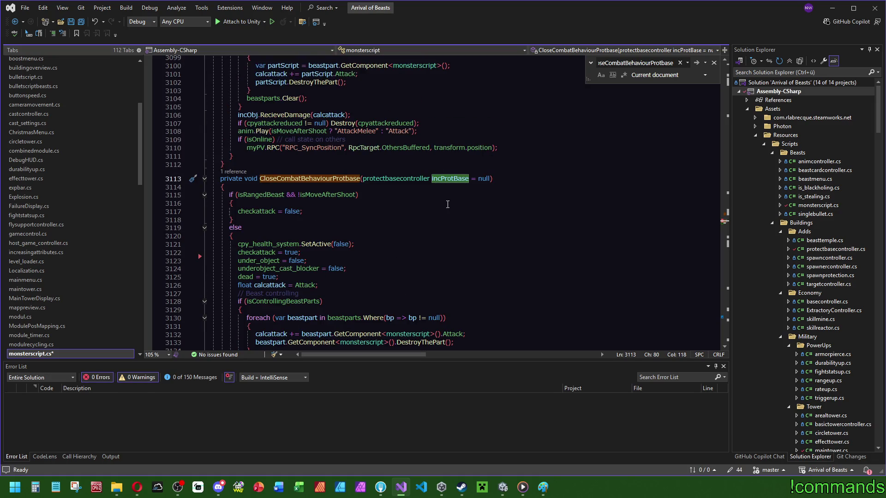
{"action": "mouse_move", "coordinate": [450, 184]}
{"action": "scroll", "coordinate": [461, 198], "scroll_direction": "down", "scroll_amount": 3}
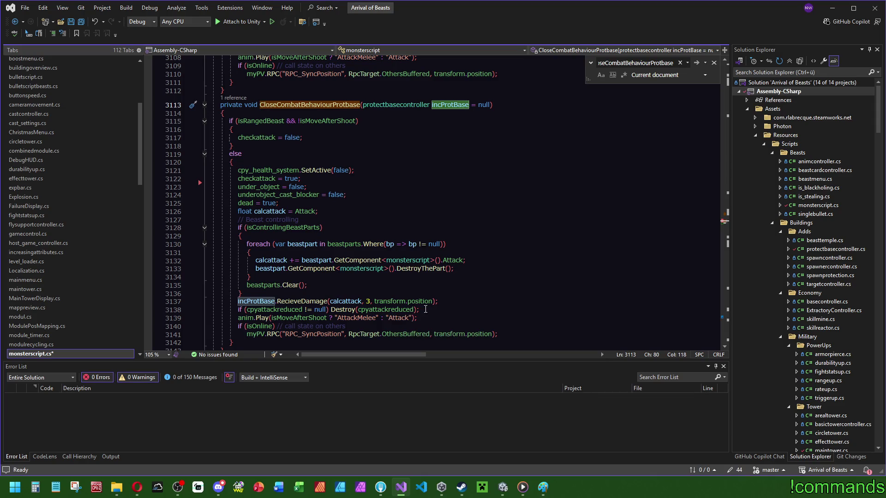
{"action": "left_click", "coordinate": [543, 488]}
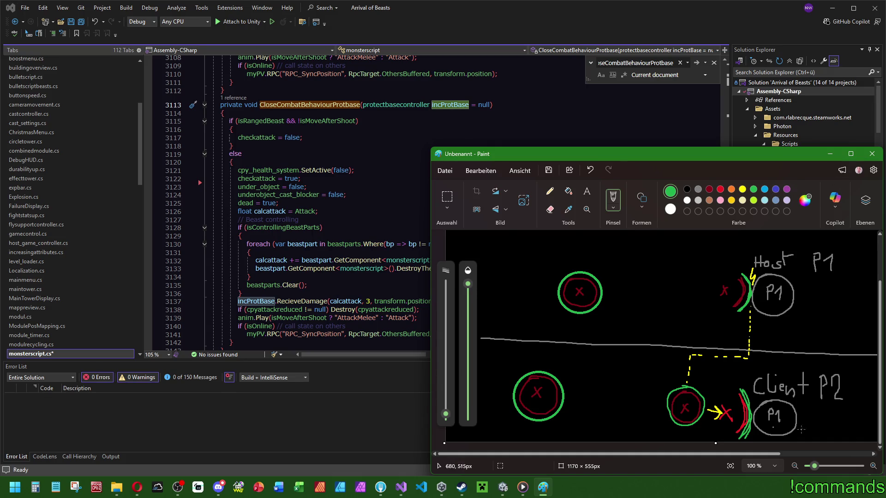
- Maximize the Paint sketch to review it, then minimize it to return to Visual Studio
{"action": "double_click", "coordinate": [731, 156]}
{"action": "left_click", "coordinate": [732, 149]}
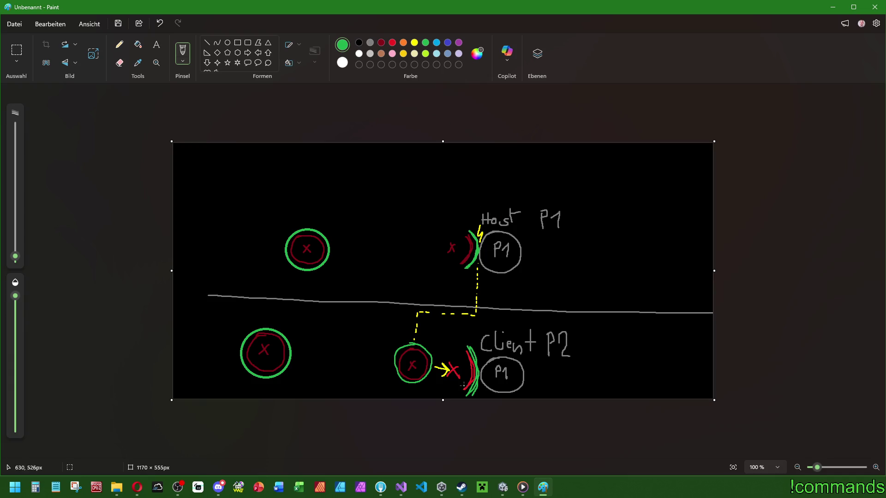
{"action": "left_click", "coordinate": [833, 7]}
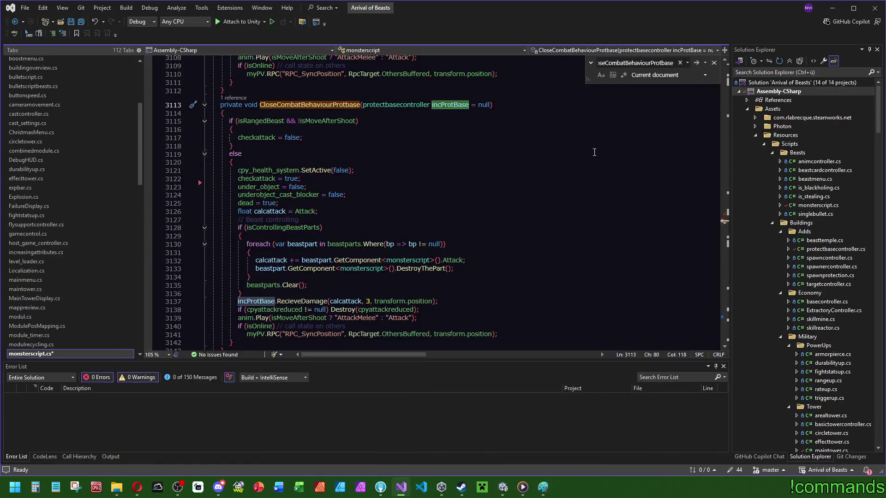
- Save monsterscript.cs with Ctrl+S and close the search box
{"action": "left_click", "coordinate": [514, 194]}
{"action": "key", "text": "ctrl+s"}
{"action": "left_click", "coordinate": [514, 183]}
{"action": "key", "text": "Escape"}
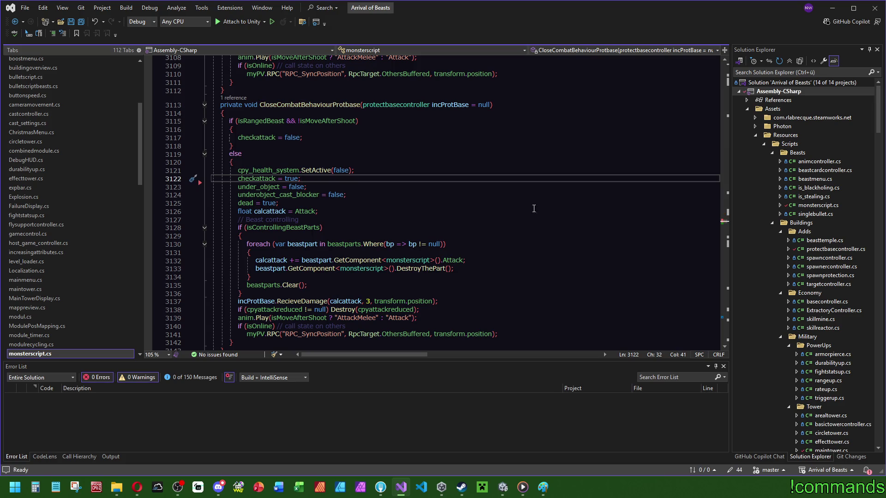
- Search the file for secure_kill_time and scroll through its matches
{"action": "left_click", "coordinate": [551, 205]}
{"action": "key", "text": "ctrl+f"}
{"action": "type", "text": "secure"}
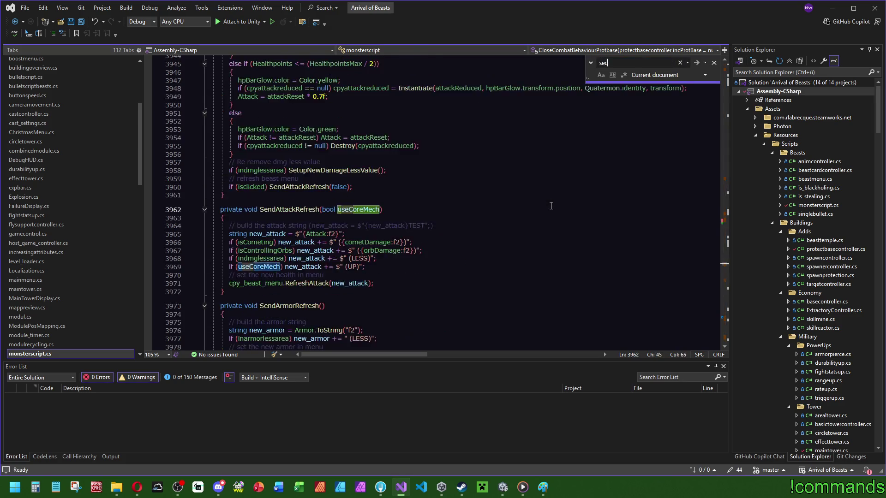
{"action": "double_click", "coordinate": [287, 203]}
{"action": "key", "text": "ctrl+f"}
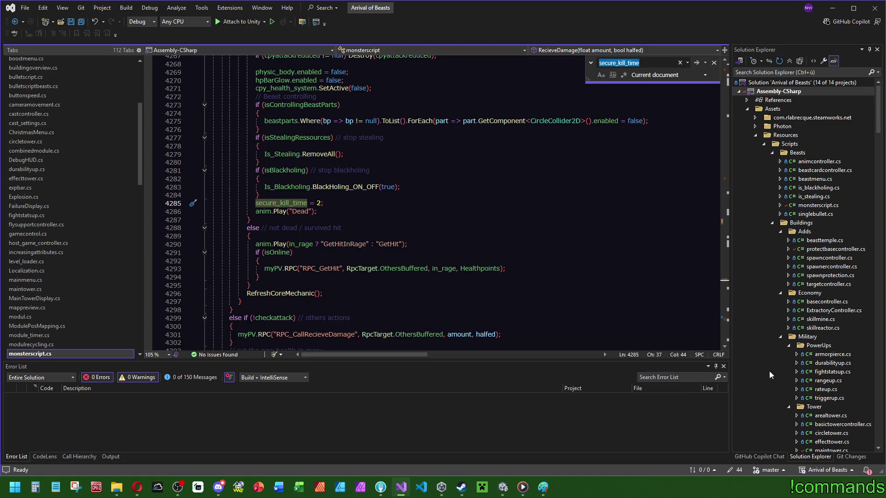
{"action": "left_click_drag", "start_coordinate": [725, 283], "coordinate": [728, 184]}
{"action": "scroll", "coordinate": [517, 247], "scroll_direction": "down", "scroll_amount": 5}
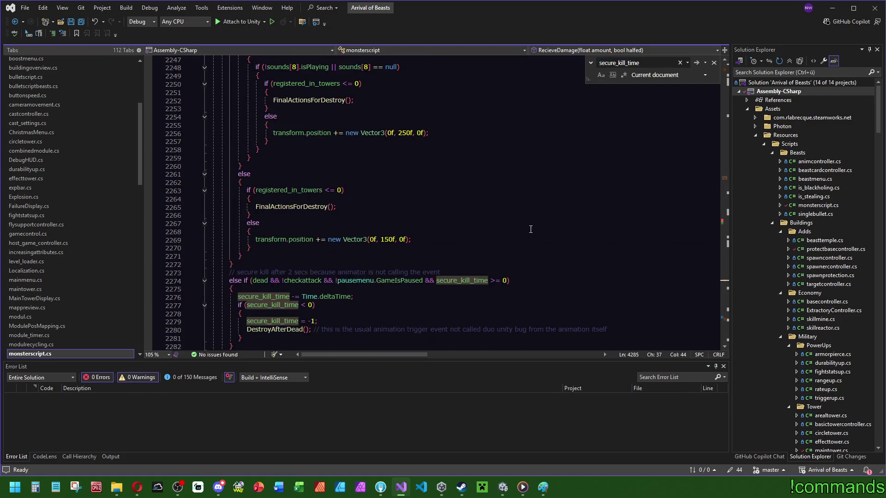
{"action": "scroll", "coordinate": [517, 247], "scroll_direction": "down", "scroll_amount": 2}
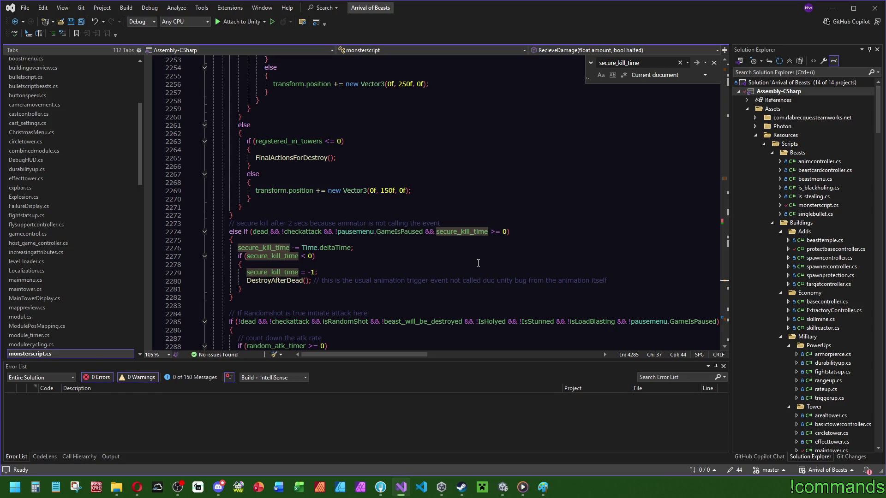
{"action": "scroll", "coordinate": [461, 266], "scroll_direction": "down", "scroll_amount": 2}
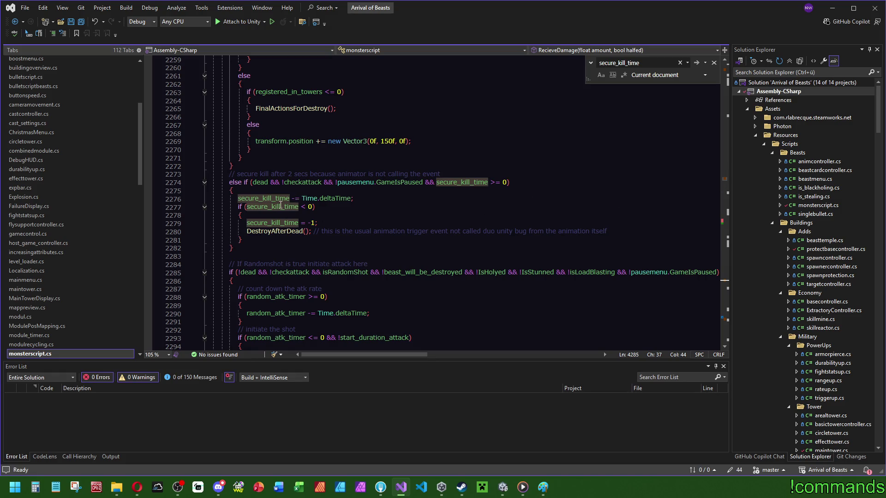
- Inspect the secure_kill_time check and its assignment on death, then switch to the Fork git client
{"action": "left_click", "coordinate": [467, 182]}
{"action": "left_click", "coordinate": [725, 281]}
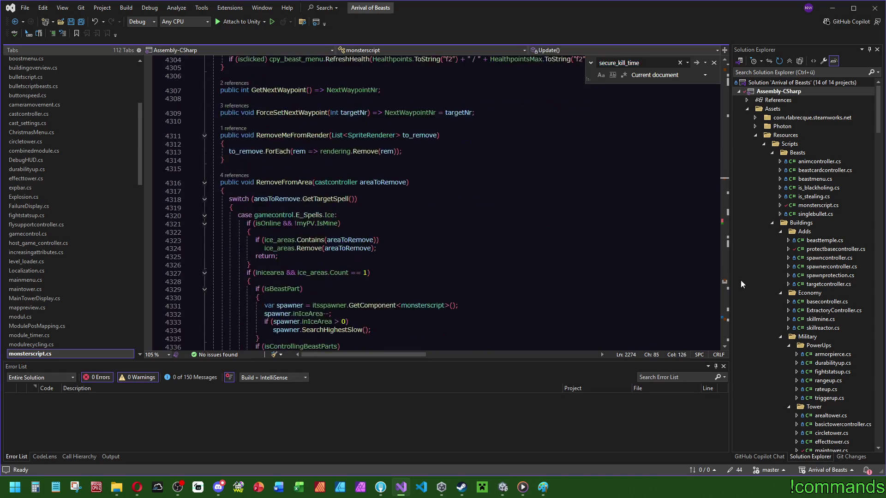
{"action": "scroll", "coordinate": [356, 192], "scroll_direction": "up", "scroll_amount": 9}
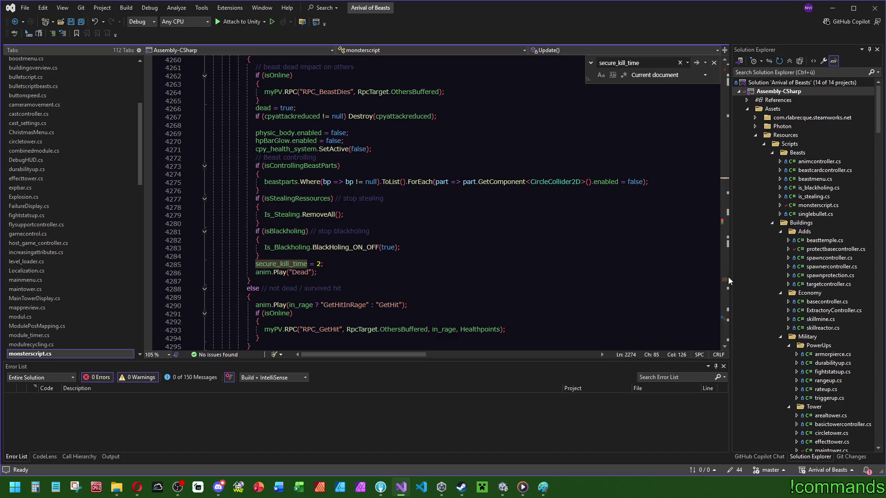
{"action": "mouse_move", "coordinate": [723, 279]}
{"action": "left_mouse_down"}
{"action": "mouse_move", "coordinate": [728, 323]}
{"action": "mouse_move", "coordinate": [723, 226]}
{"action": "left_mouse_up"}
{"action": "left_click", "coordinate": [365, 166]}
{"action": "scroll", "coordinate": [336, 197], "scroll_direction": "up", "scroll_amount": 4}
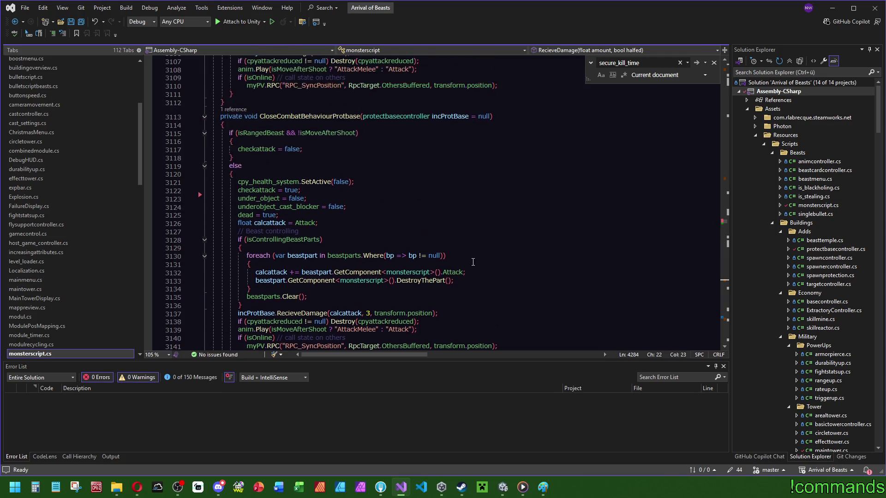
{"action": "left_click", "coordinate": [381, 487]}
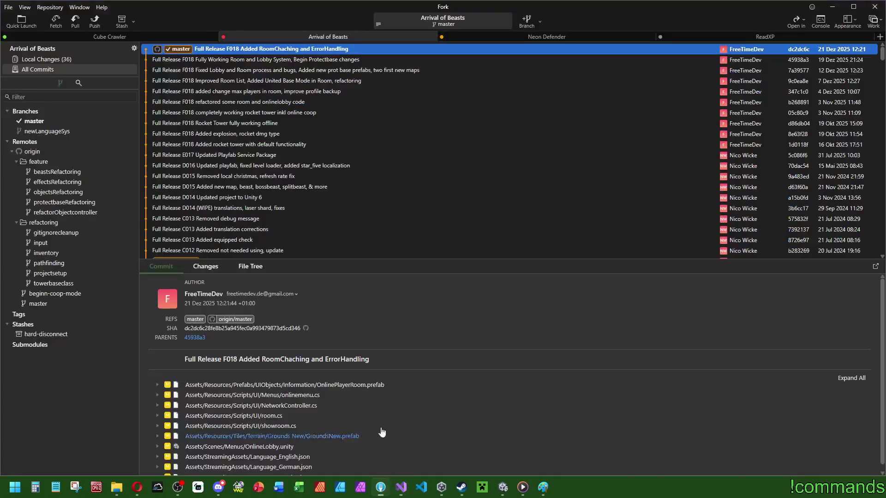
- Open Local Changes in Fork, view the monsterscript.cs diff, then minimize Fork
{"action": "left_click", "coordinate": [59, 67]}
{"action": "left_click", "coordinate": [59, 60]}
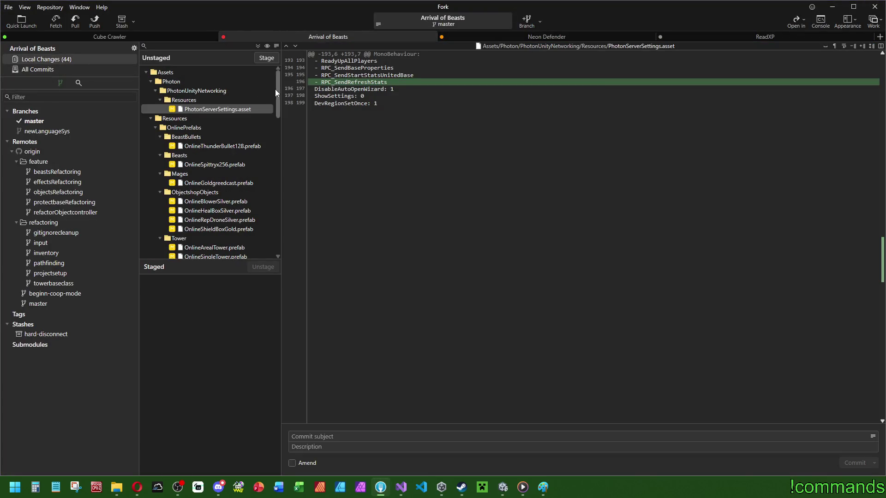
{"action": "scroll", "coordinate": [275, 89], "scroll_direction": "down", "scroll_amount": 12}
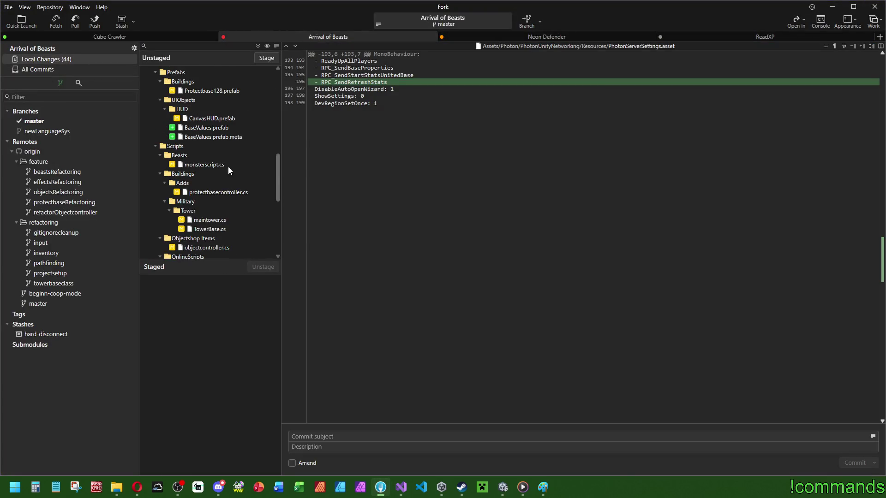
{"action": "left_click", "coordinate": [240, 165]}
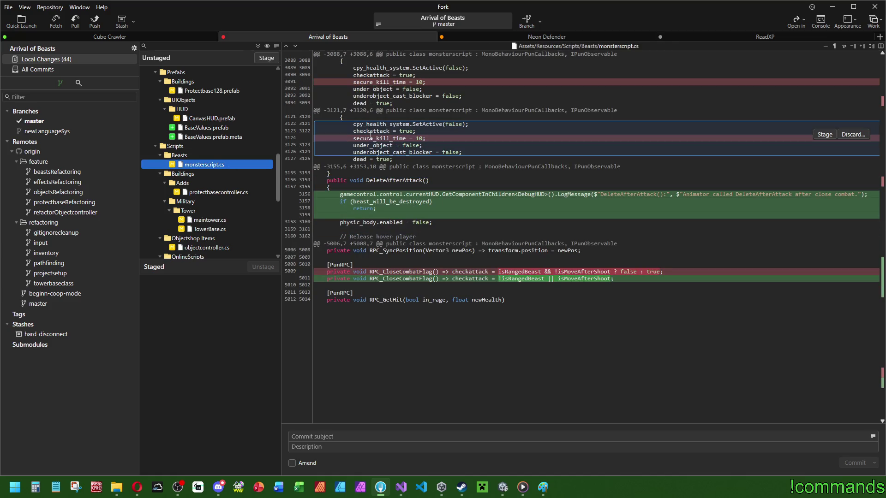
{"action": "left_click", "coordinate": [833, 6]}
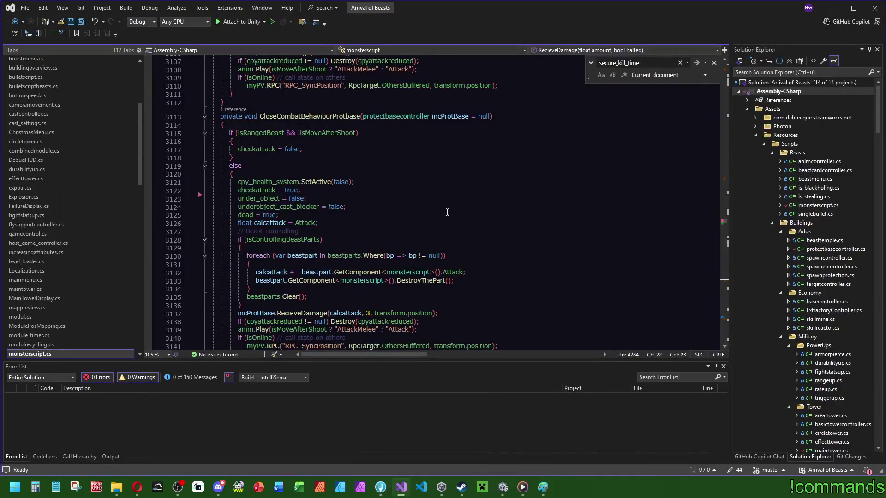
- Insert secure_kill_time = 3 after checkattack = true on line 3122
{"action": "left_click", "coordinate": [319, 190]}
{"action": "key", "text": "Return"}
{"action": "type", "text": "secure_kill_time = 2;"}
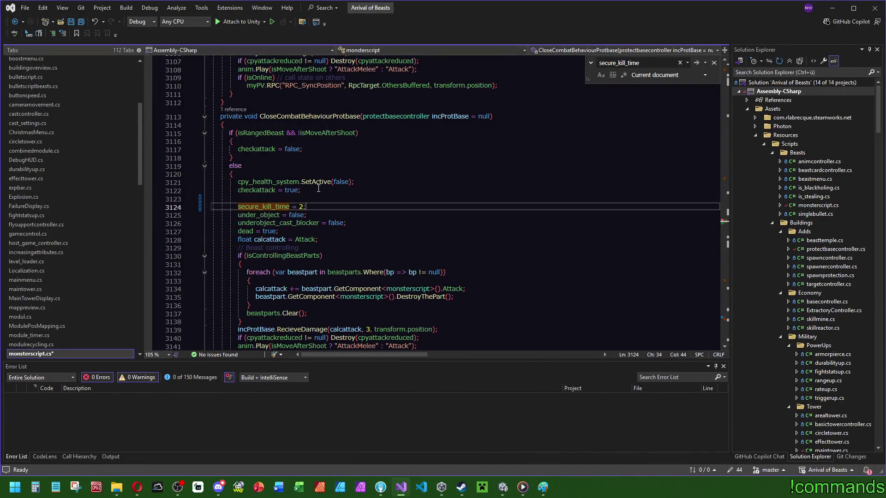
{"action": "left_click", "coordinate": [312, 199]}
{"action": "key", "text": "BackSpace"}
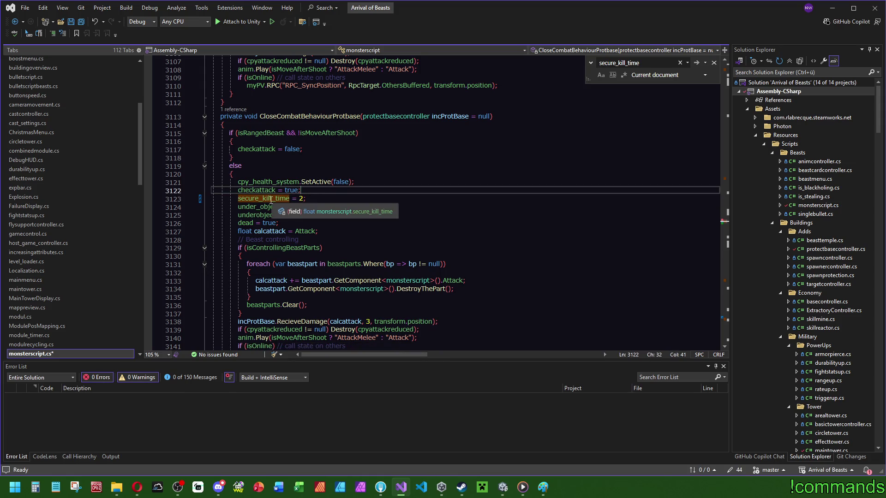
{"action": "left_click", "coordinate": [302, 199]}
{"action": "key", "text": "BackSpace"}
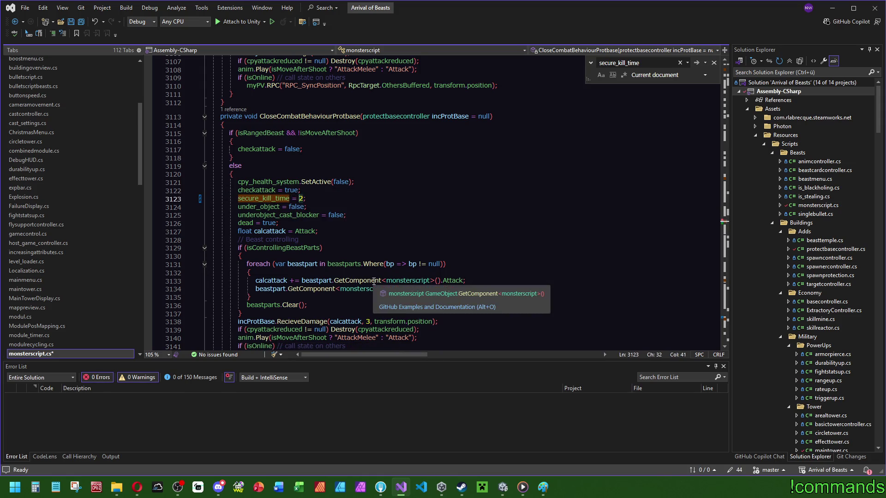
{"action": "type", "text": "4"}
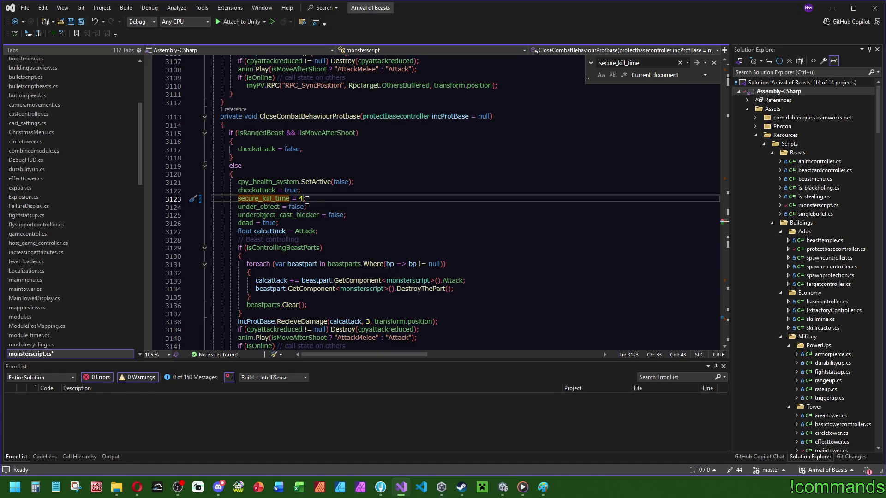
{"action": "key", "text": "BackSpace"}
{"action": "type", "text": "3"}
- Accept the suggested secure_kill_time = 3 line in CloseCombatBehaviourObject at line 3091
{"action": "left_click", "coordinate": [314, 193]}
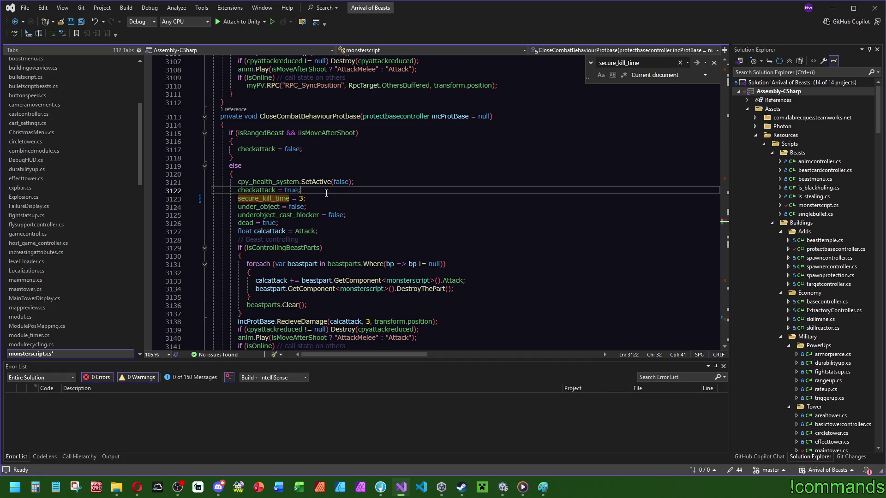
{"action": "scroll", "coordinate": [387, 230], "scroll_direction": "up", "scroll_amount": 10}
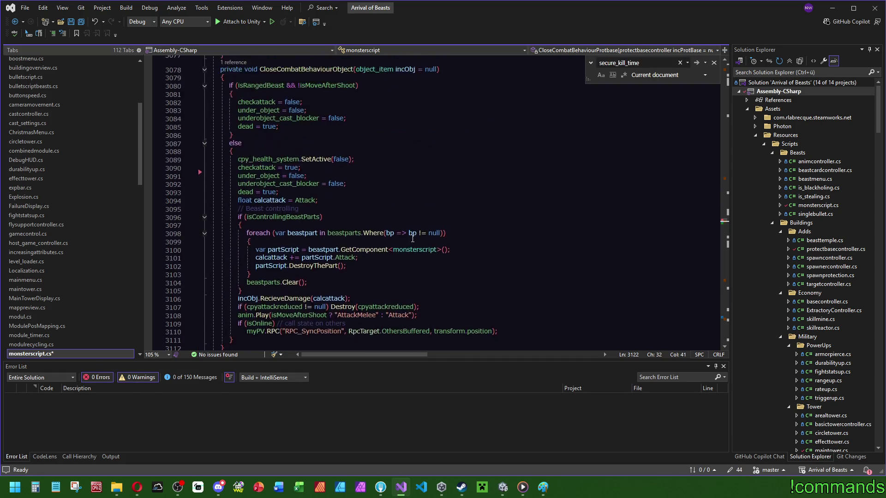
{"action": "scroll", "coordinate": [311, 194], "scroll_direction": "down", "scroll_amount": 8}
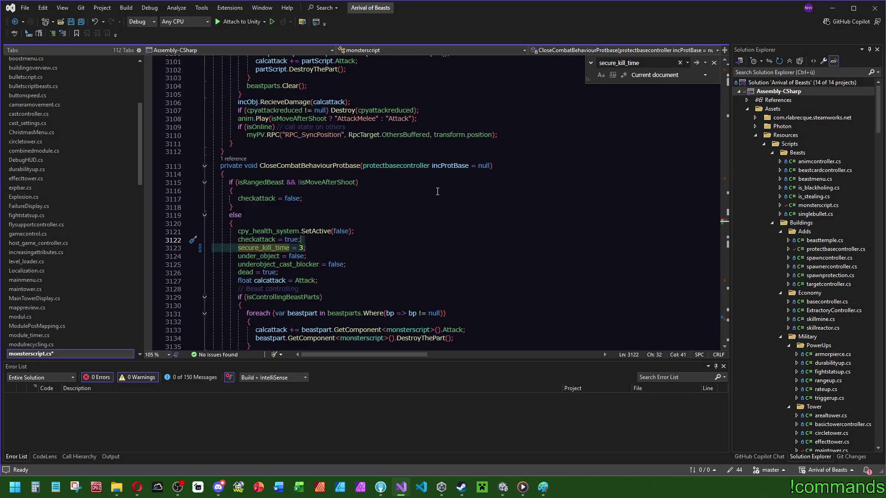
{"action": "scroll", "coordinate": [372, 242], "scroll_direction": "up", "scroll_amount": 8}
{"action": "key", "text": "Tab"}
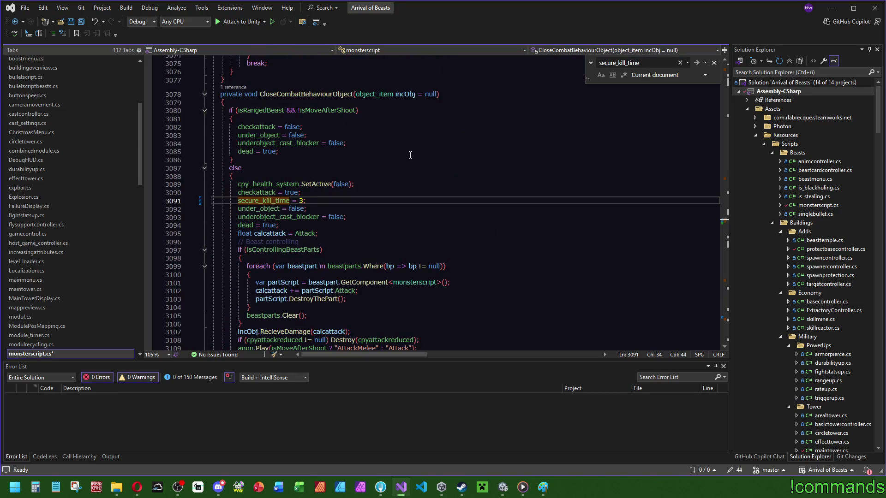
{"action": "scroll", "coordinate": [516, 184], "scroll_direction": "up", "scroll_amount": 20}
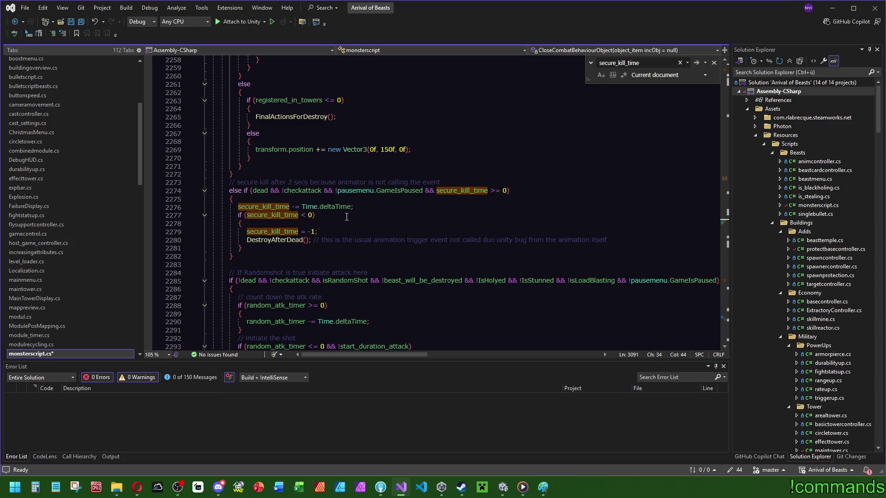
- Add an empty if/else block after the secure_kill_time = -1 reset line
{"action": "left_click", "coordinate": [265, 209]}
{"action": "left_click", "coordinate": [278, 215]}
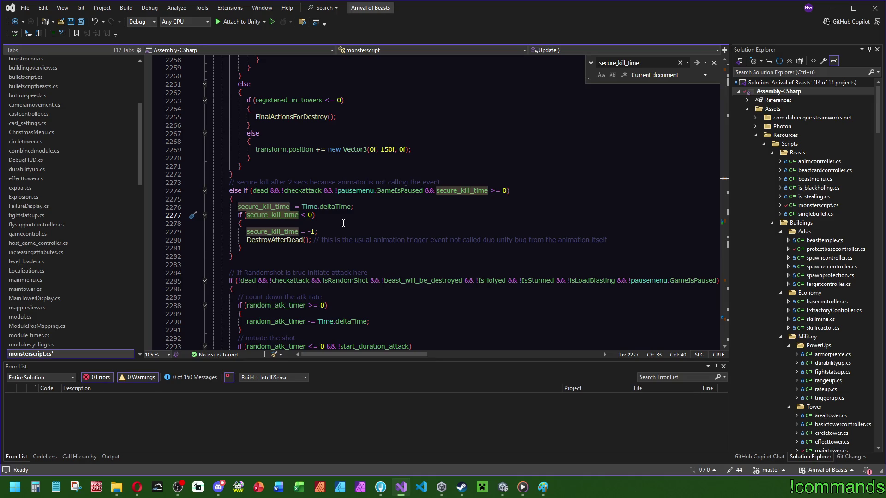
{"action": "mouse_move", "coordinate": [279, 231]}
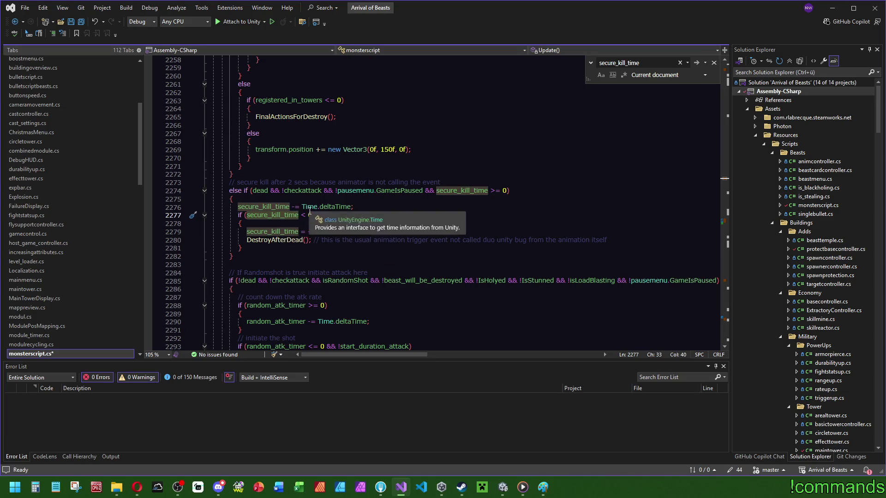
{"action": "left_click", "coordinate": [213, 231]}
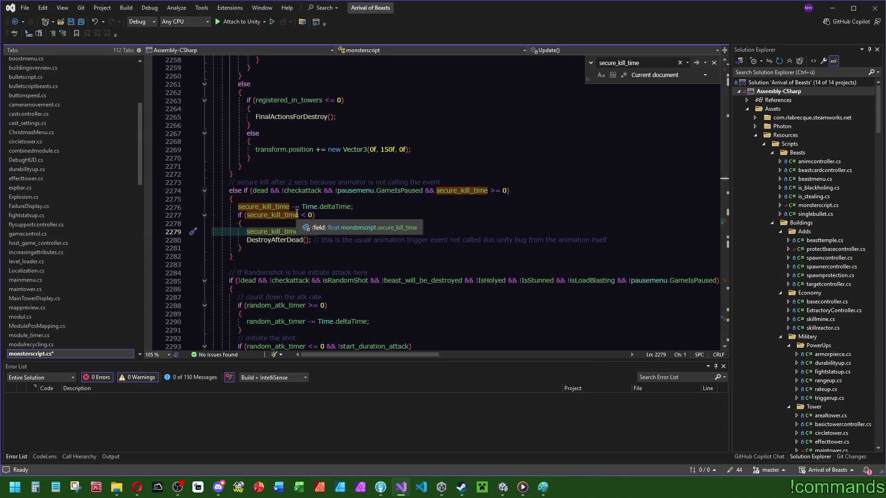
{"action": "key", "text": "End"}
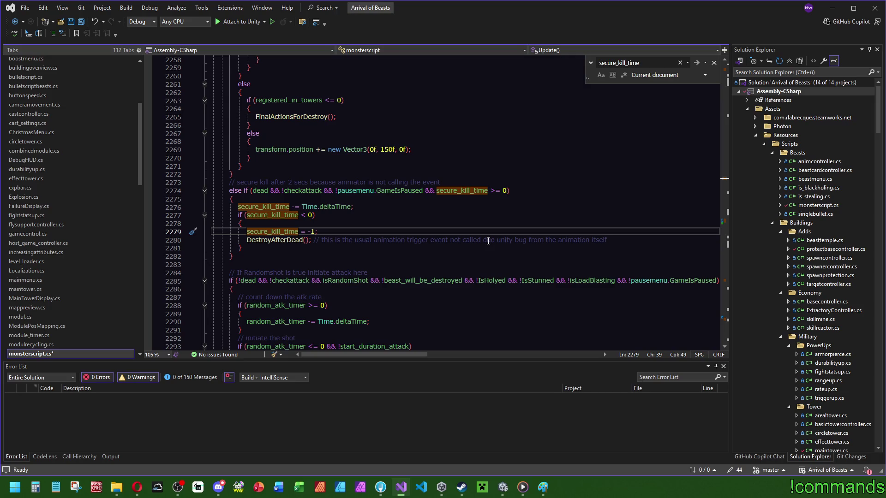
{"action": "key", "text": "Return"}
{"action": "type", "text": "if ()"}
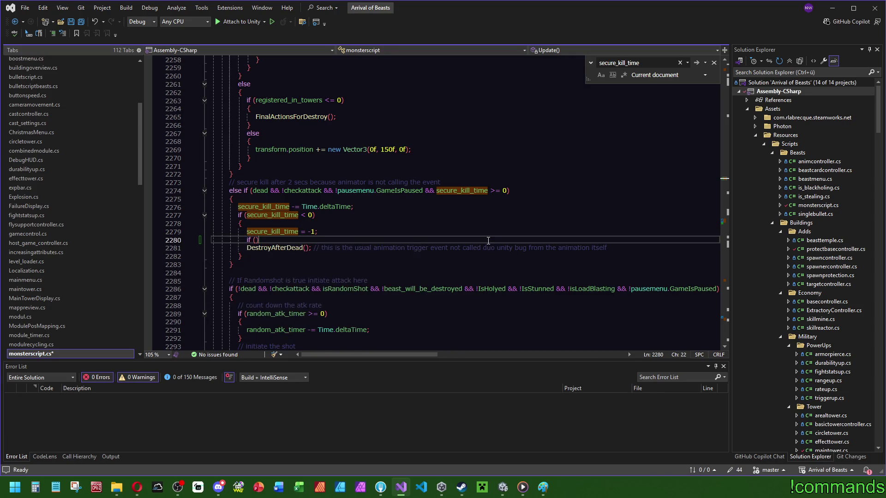
{"action": "key", "text": "Return"}
{"action": "type", "text": "{"}
{"action": "key", "text": "Return"}
{"action": "key", "text": "Down"}
{"action": "key", "text": "End"}
{"action": "key", "text": "Return"}
{"action": "type", "text": "else"}
{"action": "key", "text": "Tab"}
{"action": "key", "text": "Tab"}
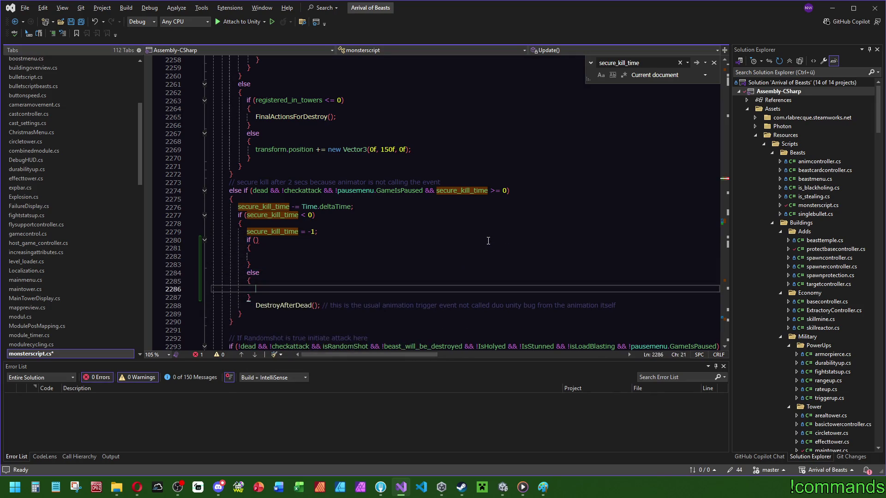
- Move the DestroyAfterDead call into the else block and make the condition checkattack
{"action": "left_click", "coordinate": [292, 306]}
{"action": "key", "text": "ctrl+x"}
{"action": "key", "text": "Up"}
{"action": "key", "text": "ctrl+v"}
{"action": "left_click", "coordinate": [300, 254]}
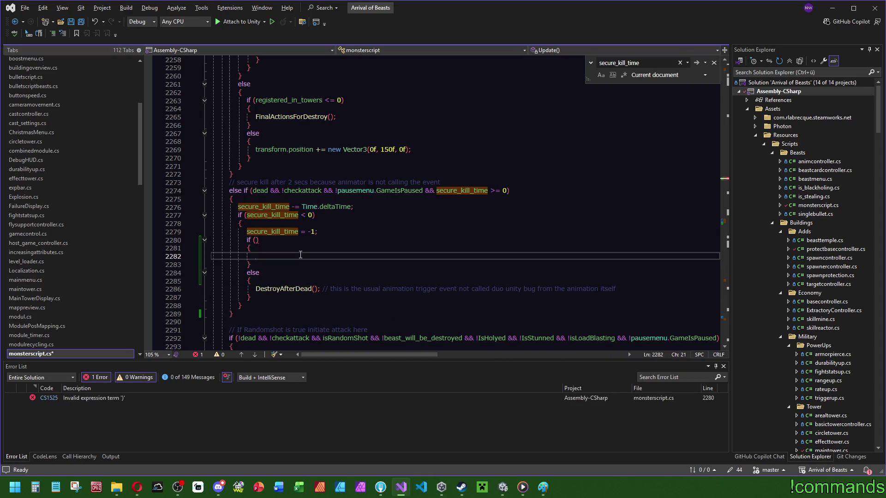
{"action": "left_click", "coordinate": [307, 191]}
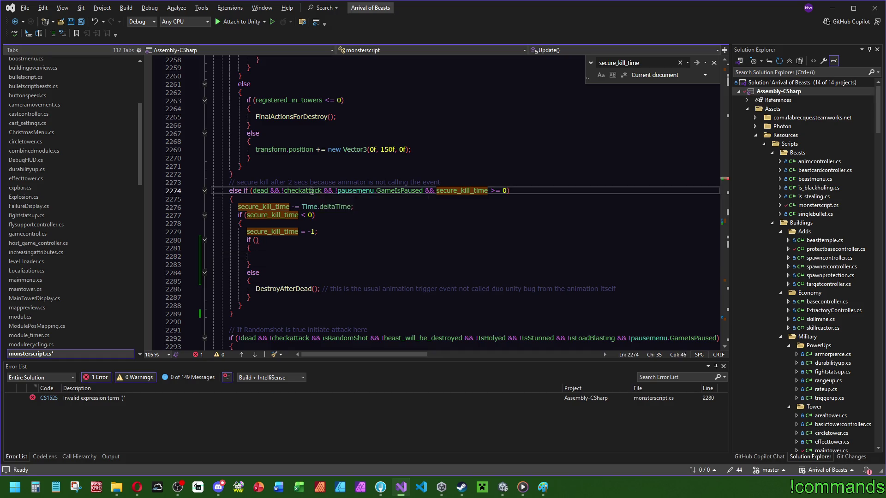
{"action": "left_click", "coordinate": [256, 240]}
{"action": "type", "text": "checkattack"}
- Check where checkattack and DeleteAfterAttack are defined, then put DeleteAfterAttack(); in the if block
{"action": "key", "text": "ctrl+f"}
{"action": "left_click", "coordinate": [727, 216]}
{"action": "left_click", "coordinate": [727, 225]}
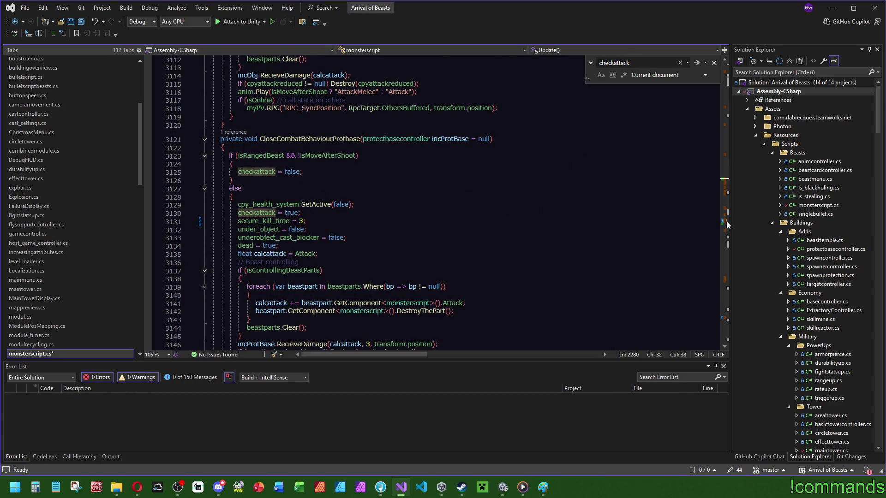
{"action": "scroll", "coordinate": [727, 225], "scroll_direction": "up", "scroll_amount": 6}
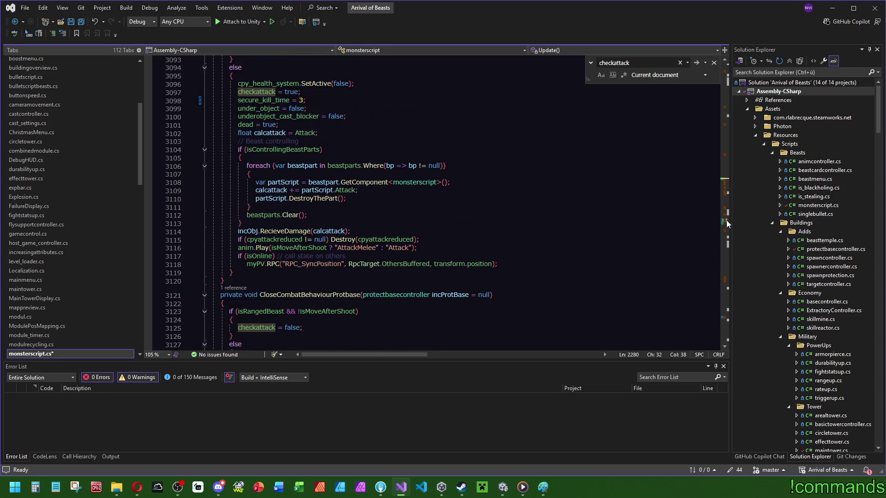
{"action": "left_click", "coordinate": [728, 188]}
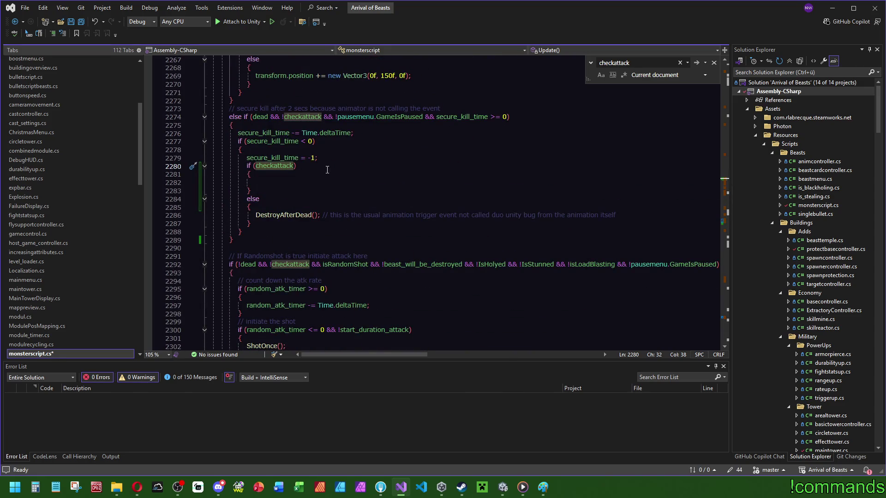
{"action": "left_click", "coordinate": [290, 215]}
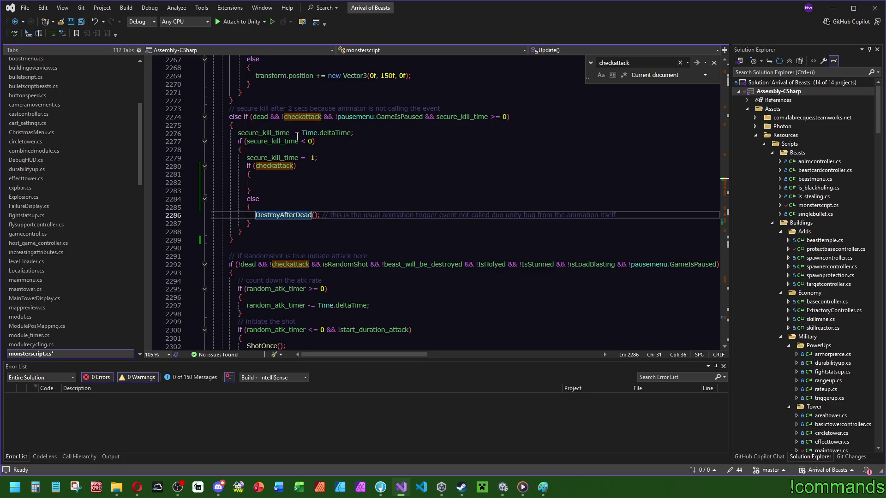
{"action": "left_click", "coordinate": [620, 174]}
{"action": "key", "text": "ctrl+f"}
{"action": "type", "text": "afterat"}
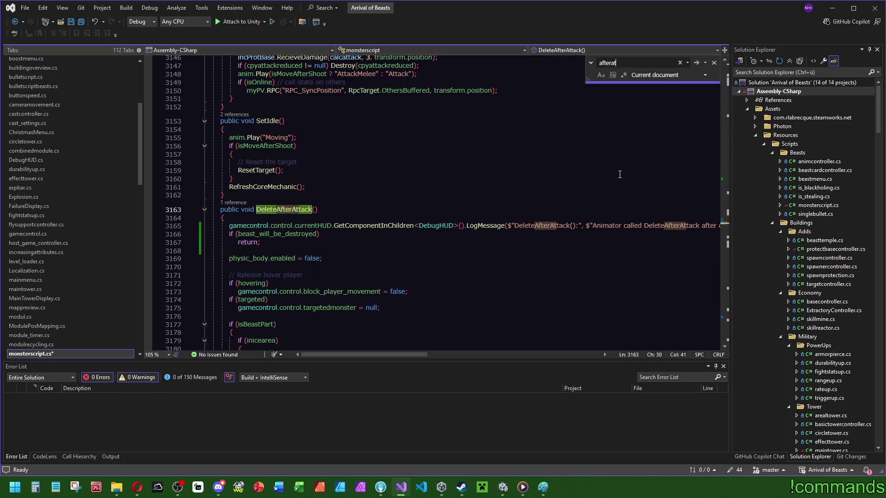
{"action": "left_click", "coordinate": [310, 210]}
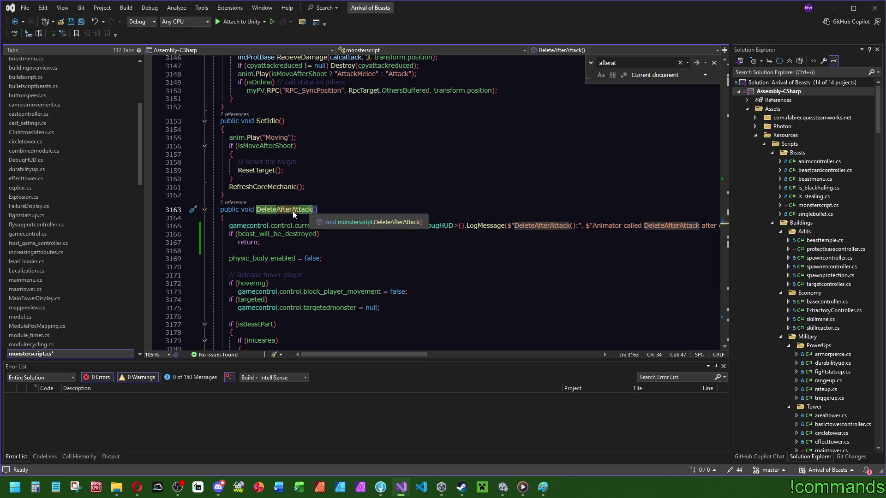
{"action": "key", "text": "ctrl+minus"}
{"action": "left_click", "coordinate": [694, 169]}
{"action": "type", "text": "DeleteAfterAttack();"}
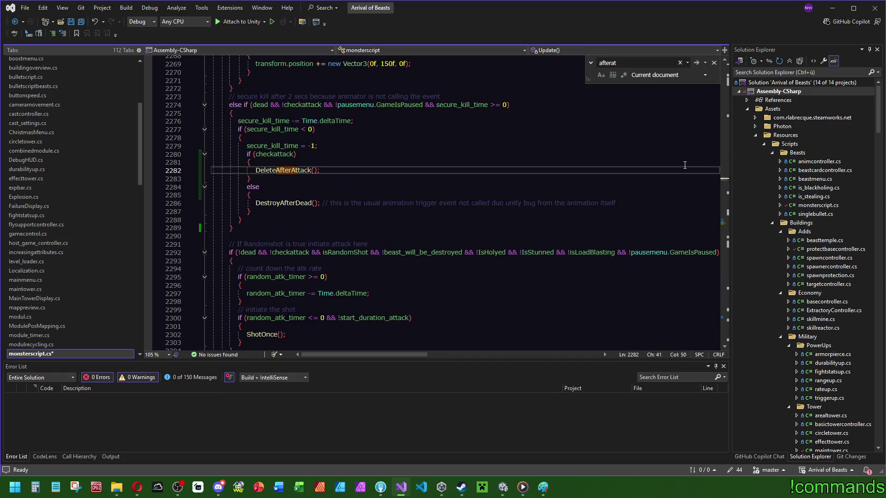
- Copy the fallback comment to DeleteAfterAttack and end both comments with 'or networking interrupt'
{"action": "mouse_move", "coordinate": [616, 203]}
{"action": "left_mouse_down"}
{"action": "mouse_move", "coordinate": [212, 194]}
{"action": "mouse_move", "coordinate": [322, 204]}
{"action": "left_mouse_up"}
{"action": "key", "text": "Delete"}
{"action": "key", "text": "ctrl+Return"}
{"action": "key", "text": "ctrl+z"}
{"action": "key", "text": "ctrl+z"}
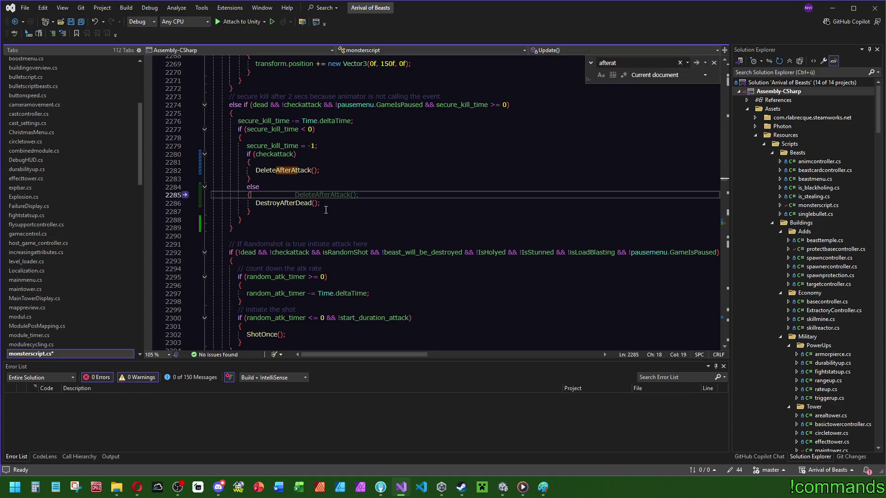
{"action": "left_click_drag", "start_coordinate": [623, 204], "coordinate": [321, 204]}
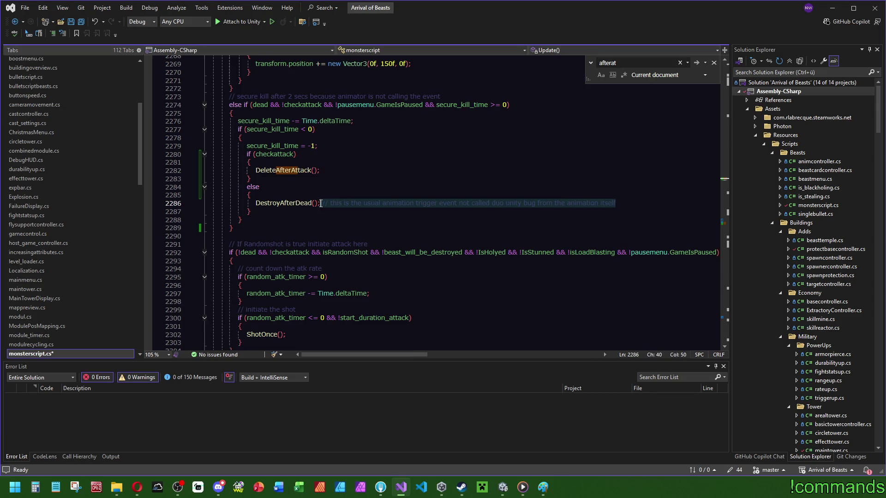
{"action": "key", "text": "ctrl+c"}
{"action": "left_click", "coordinate": [326, 169]}
{"action": "key", "text": "ctrl+v"}
{"action": "key", "text": "Up"}
{"action": "key", "text": "Up"}
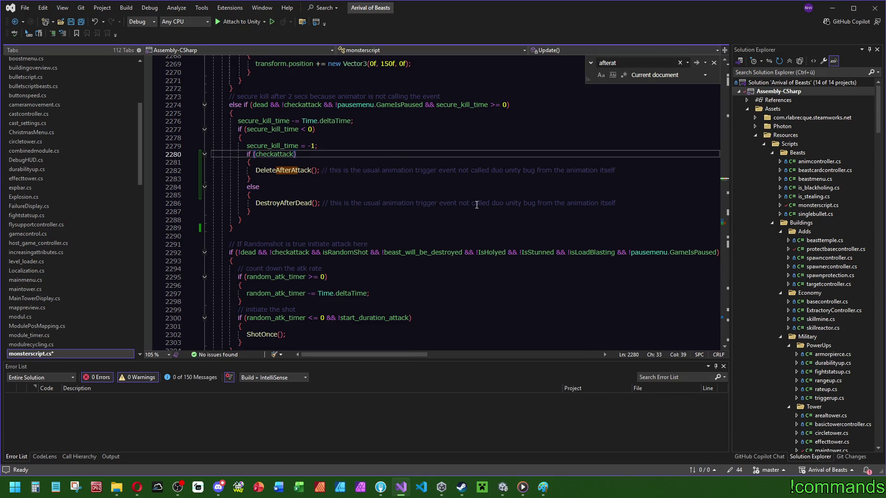
{"action": "left_click", "coordinate": [626, 167]}
{"action": "type", "text": "or networkin"}
{"action": "type", "text": "g delay"}
{"action": "type", "text": "inter"}
{"action": "type", "text": "rupt"}
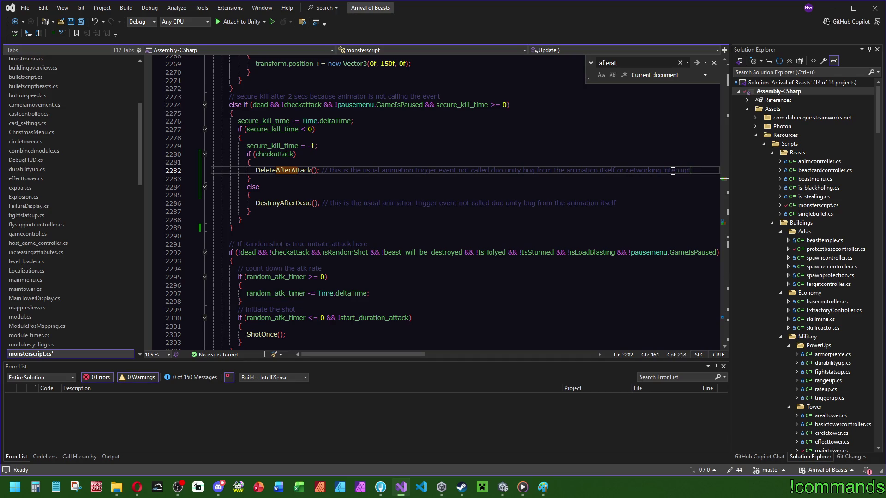
{"action": "left_click_drag", "start_coordinate": [686, 170], "coordinate": [615, 171]}
{"action": "left_click", "coordinate": [626, 204]}
{"action": "key", "text": "ctrl+v"}
{"action": "key", "text": "Up"}
{"action": "key", "text": "Up"}
{"action": "key", "text": "Up"}
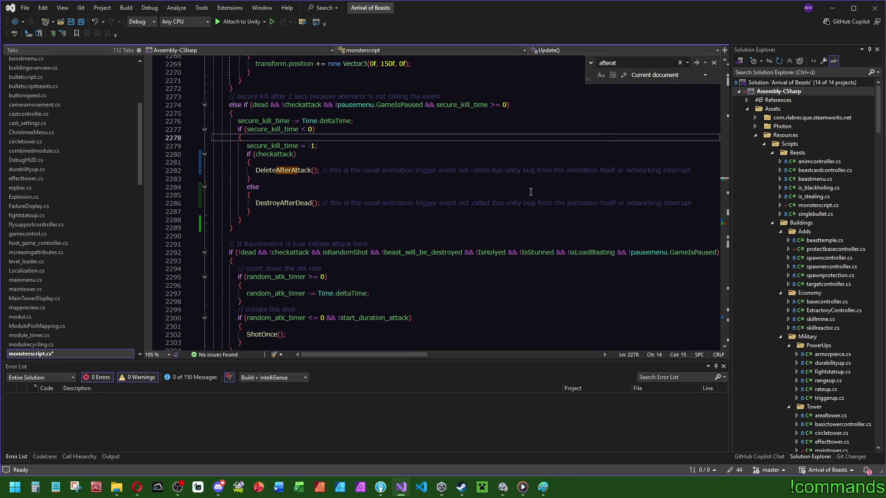
{"action": "left_click_drag", "start_coordinate": [238, 228], "coordinate": [197, 100]}
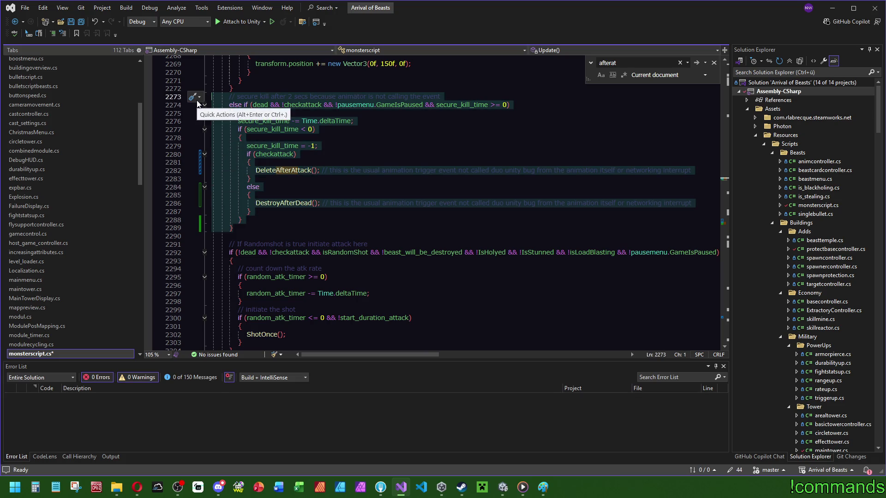
- Remove '!checkattack && ' from the secure-kill condition on line 2274 and save monsterscript.cs
{"action": "scroll", "coordinate": [266, 180], "scroll_direction": "up", "scroll_amount": 2}
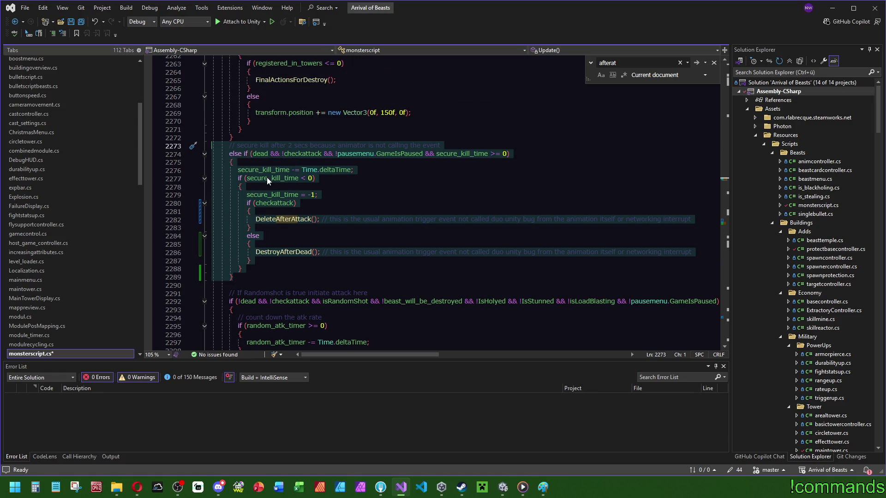
{"action": "left_click", "coordinate": [380, 209]}
{"action": "left_click", "coordinate": [300, 153]}
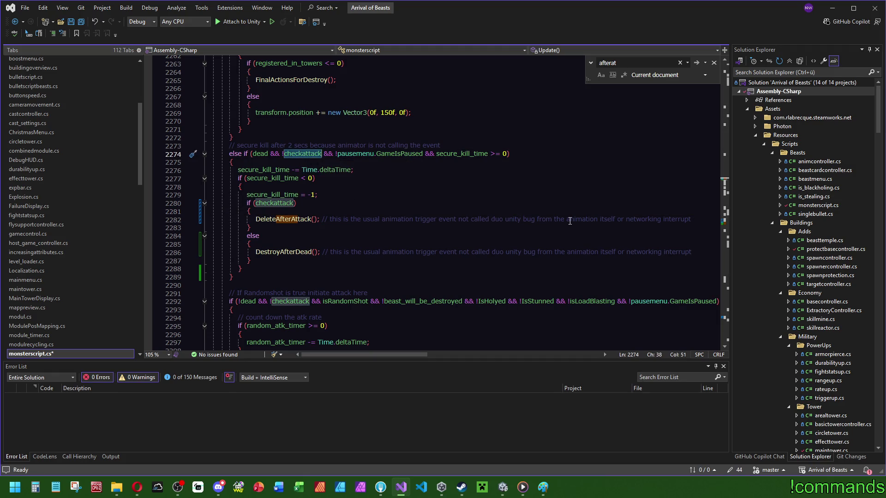
{"action": "key", "text": "BackSpace"}
{"action": "key", "text": "BackSpace"}
{"action": "key", "text": "BackSpace"}
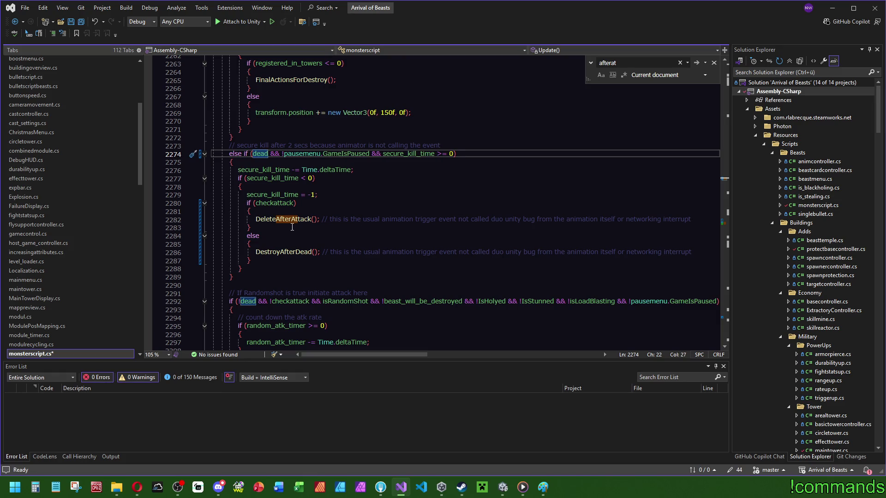
{"action": "left_click", "coordinate": [302, 203]}
{"action": "key", "text": "ctrl+s"}
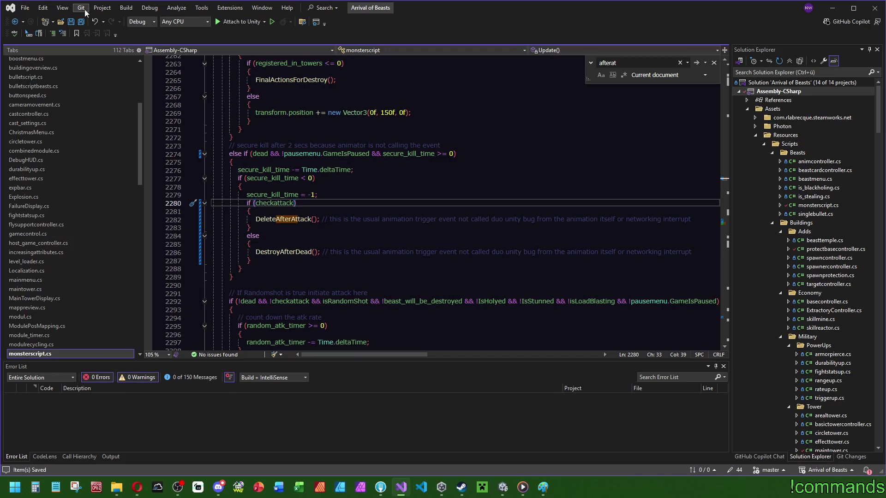
- Go to the DeleteAfterAttack definition, then switch to the Unity editor to recompile
{"action": "left_click", "coordinate": [399, 145]}
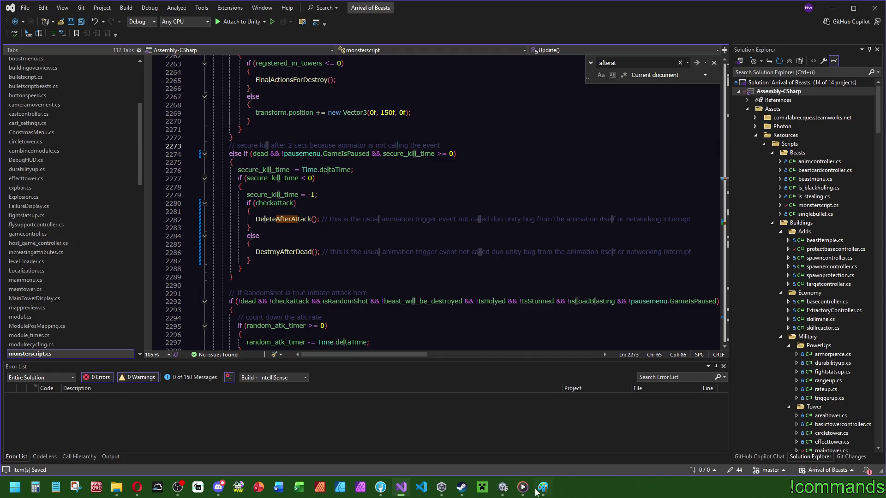
{"action": "left_click", "coordinate": [706, 173]}
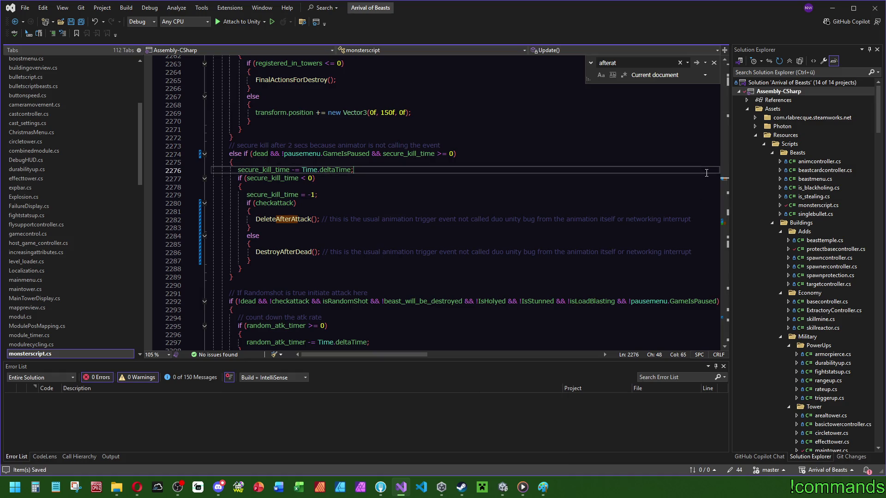
{"action": "left_click", "coordinate": [284, 220], "text": "ctrl"}
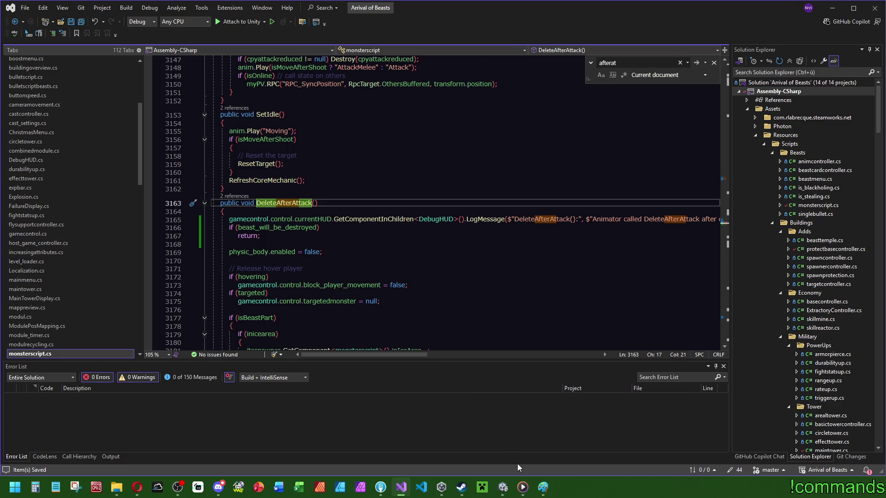
{"action": "left_click", "coordinate": [503, 488]}
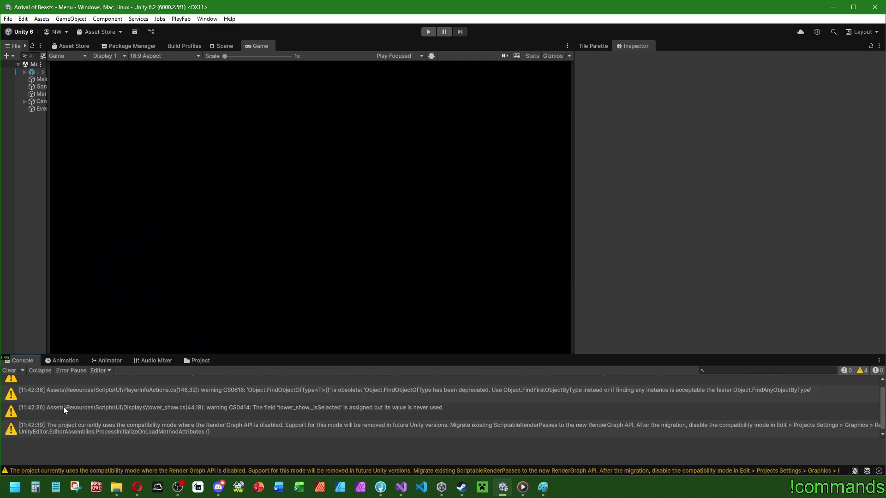
- Clear the recompile warnings from Unity's console and switch back to Visual Studio
{"action": "left_click", "coordinate": [5, 371]}
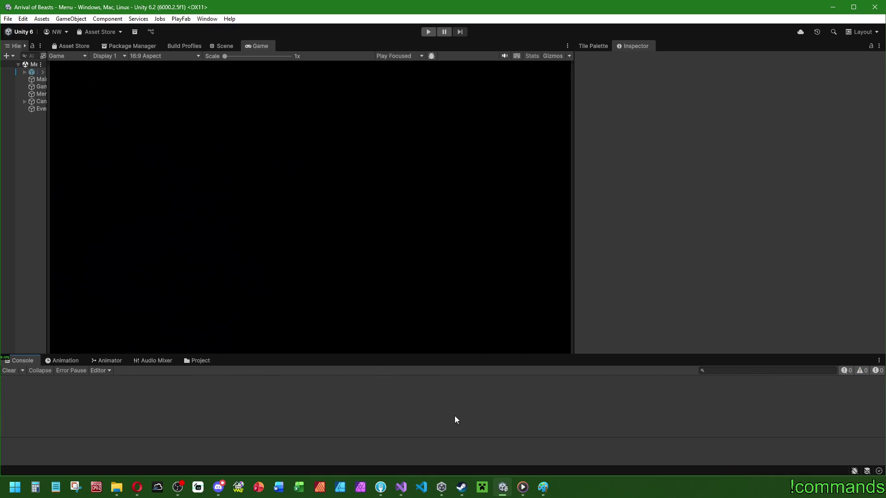
{"action": "left_click", "coordinate": [401, 487]}
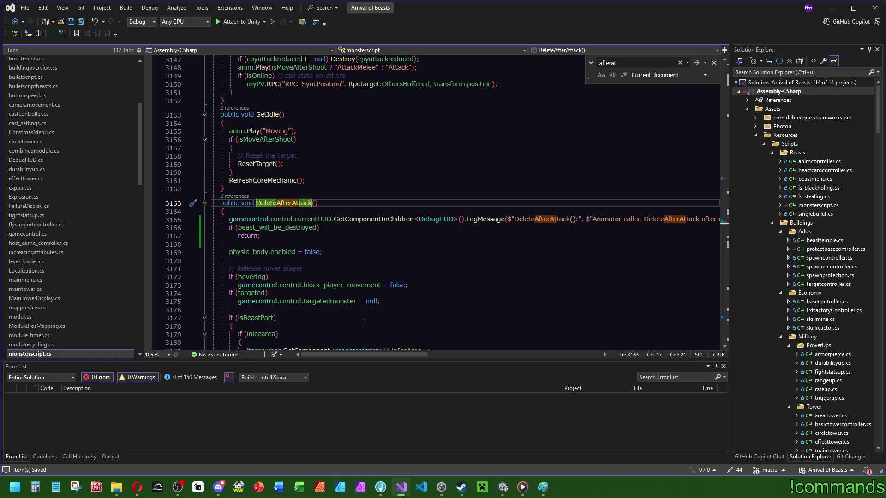
- Add a 'bool fromAnim' parameter to DeleteAfterAttack() on line 3163
{"action": "left_click_drag", "start_coordinate": [358, 354], "coordinate": [381, 355]}
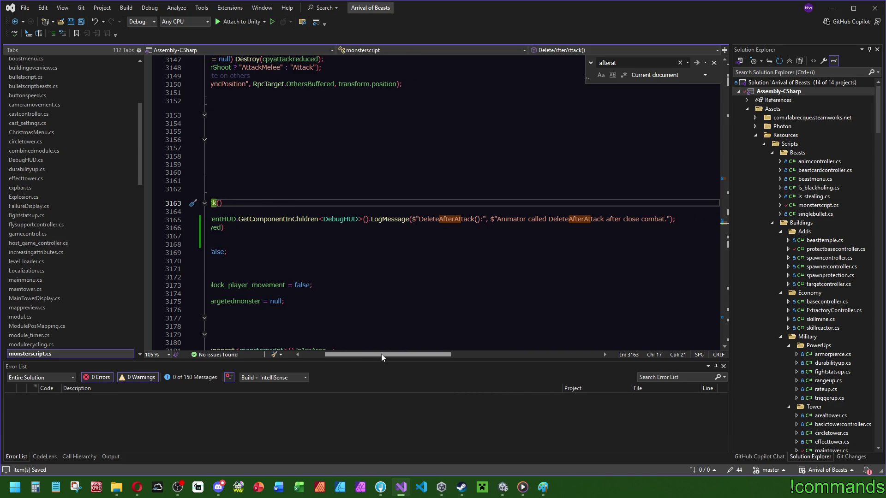
{"action": "left_click_drag", "start_coordinate": [382, 354], "coordinate": [259, 345]}
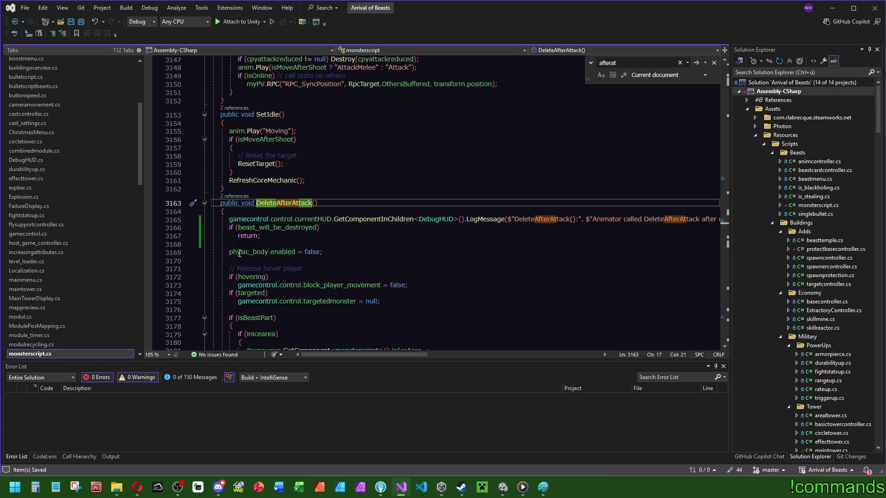
{"action": "left_click", "coordinate": [315, 203]}
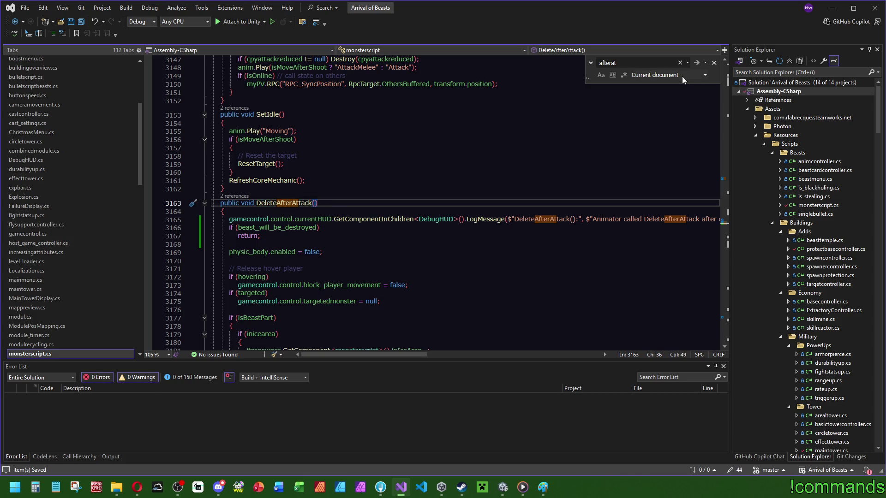
{"action": "type", "text": "bool fromAniu"}
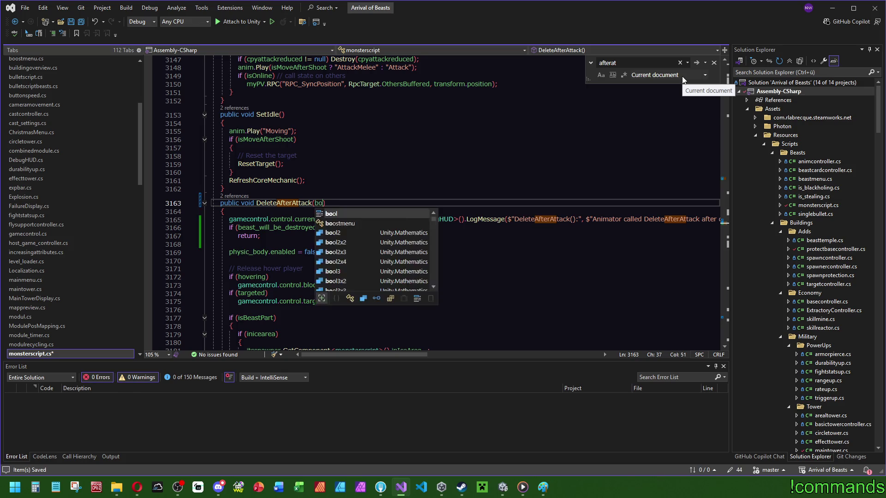
{"action": "key", "text": "BackSpace"}
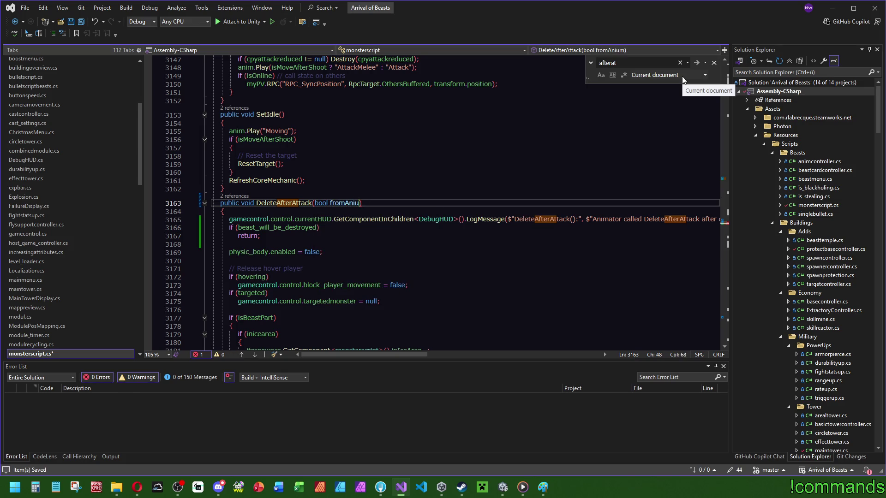
{"action": "type", "text": "m"}
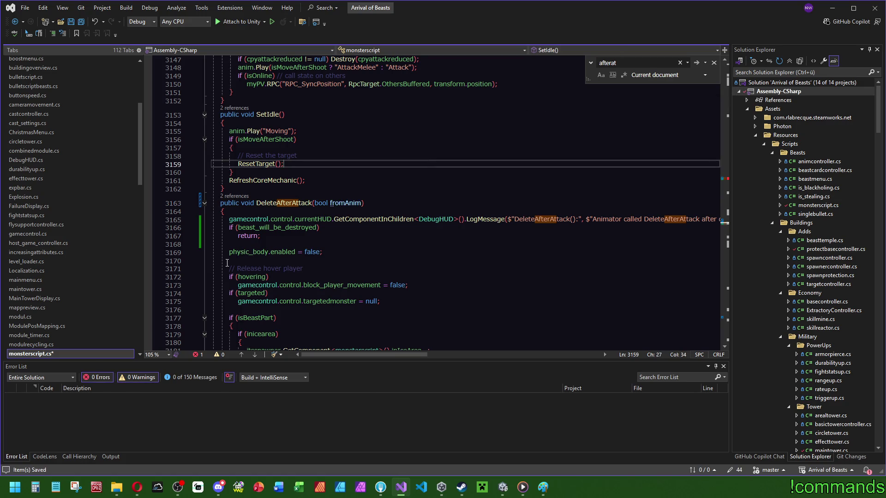
{"action": "left_click", "coordinate": [235, 196]}
- Pass true to the DeleteAfterAttack call in animcontroller.cs
{"action": "double_click", "coordinate": [349, 157]}
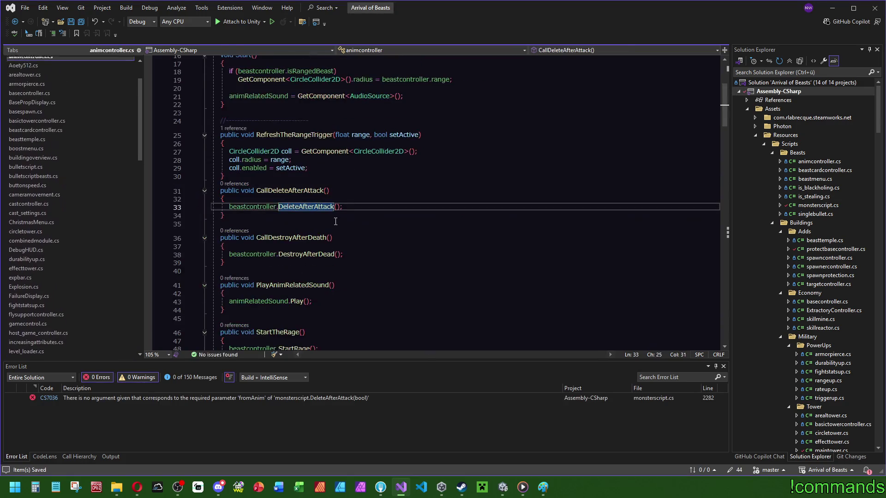
{"action": "key", "text": "Right"}
{"action": "key", "text": "Right"}
{"action": "type", "text": "tru"}
{"action": "left_click", "coordinate": [424, 176]}
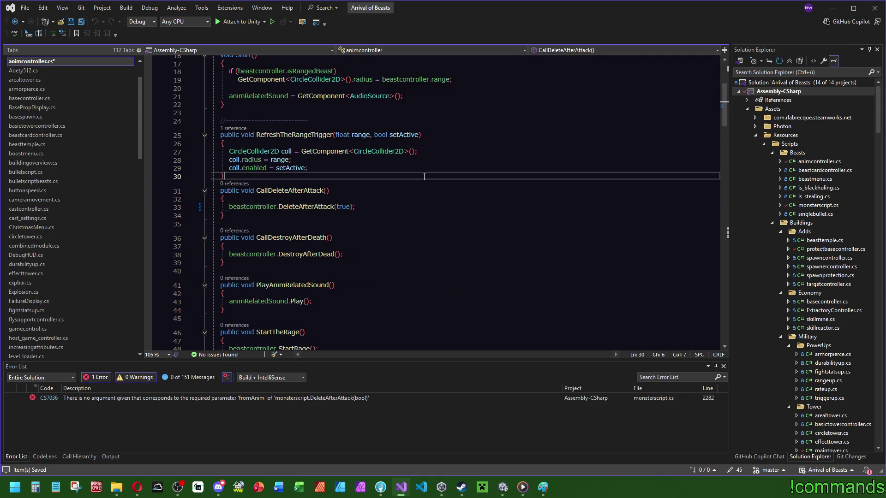
{"action": "left_click", "coordinate": [307, 206], "text": "ctrl"}
- Pass false to the secure-kill DeleteAfterAttack call on line 2282 of monsterscript.cs
{"action": "left_click", "coordinate": [235, 196]}
{"action": "double_click", "coordinate": [339, 180]}
{"action": "left_click", "coordinate": [314, 206]}
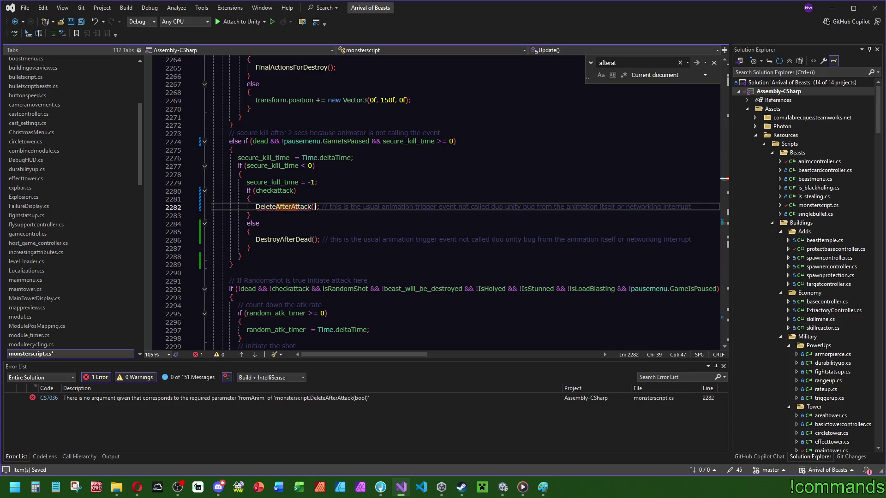
{"action": "type", "text": "false"}
{"action": "left_click", "coordinate": [358, 176]}
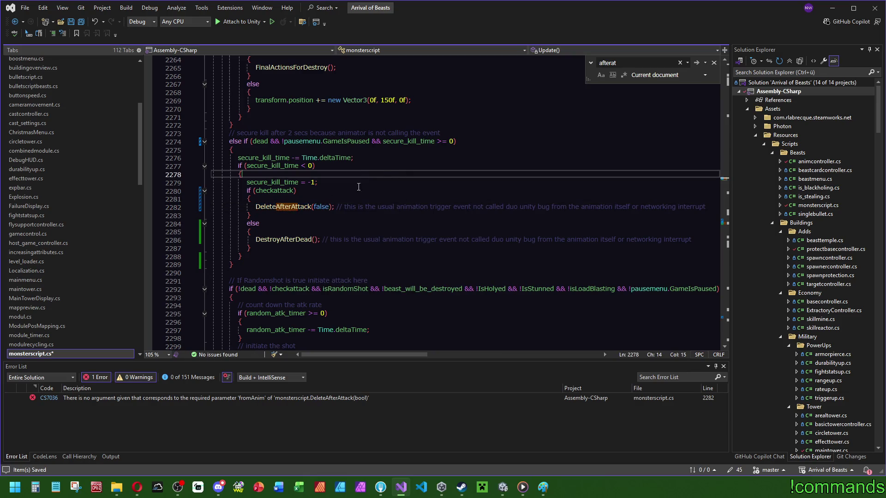
{"action": "left_click", "coordinate": [295, 206], "text": "ctrl"}
{"action": "left_click_drag", "start_coordinate": [391, 354], "coordinate": [427, 354]}
- Replace Animator in the log string with {(fromAnim ? "Animator" : "Secure")}
{"action": "left_click", "coordinate": [499, 220]}
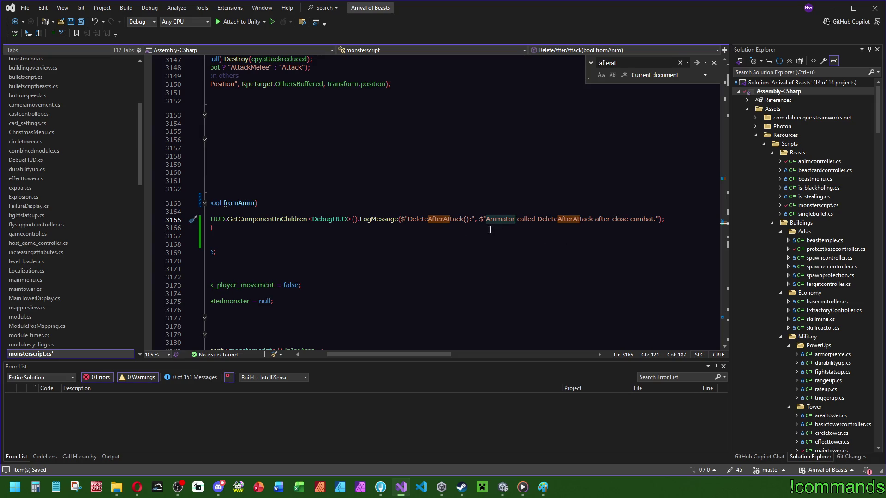
{"action": "left_click_drag", "start_coordinate": [400, 354], "coordinate": [371, 354]}
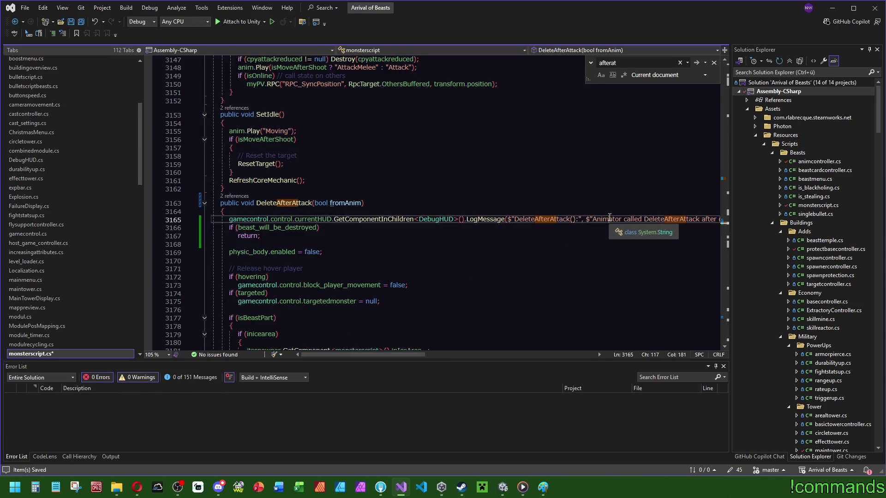
{"action": "type", "text": "{"}
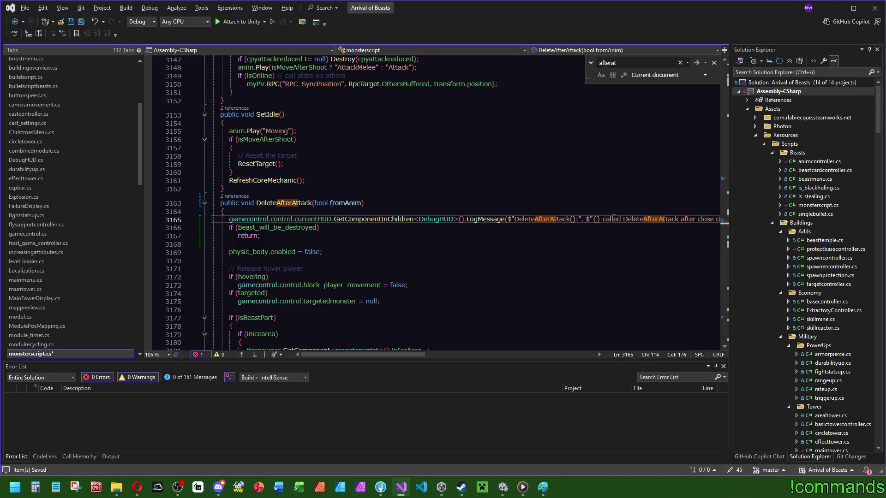
{"action": "type", "text": "fromAnim "}
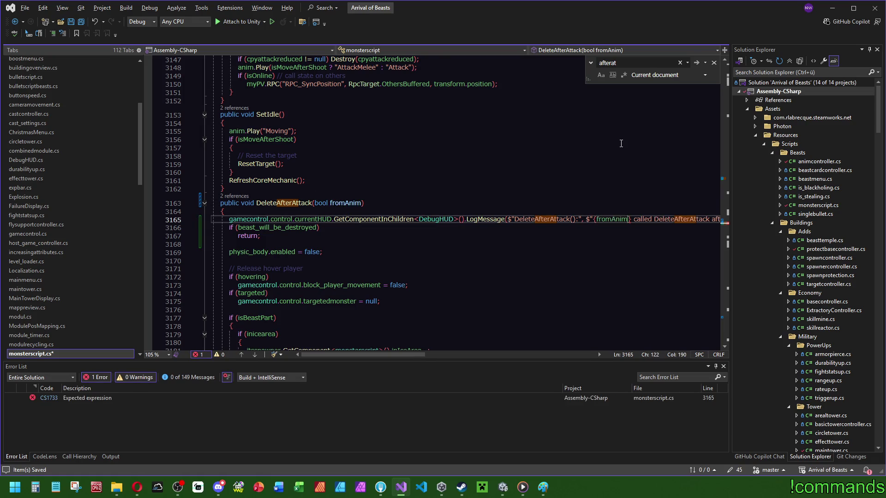
{"action": "type", "text": "? "}
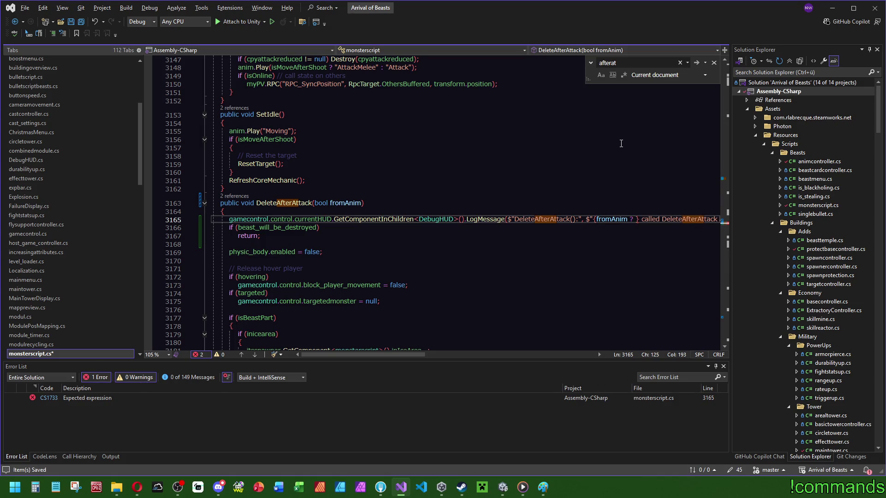
{"action": "type", "text": "\""}
{"action": "key", "text": "Escape"}
{"action": "key", "text": "Up"}
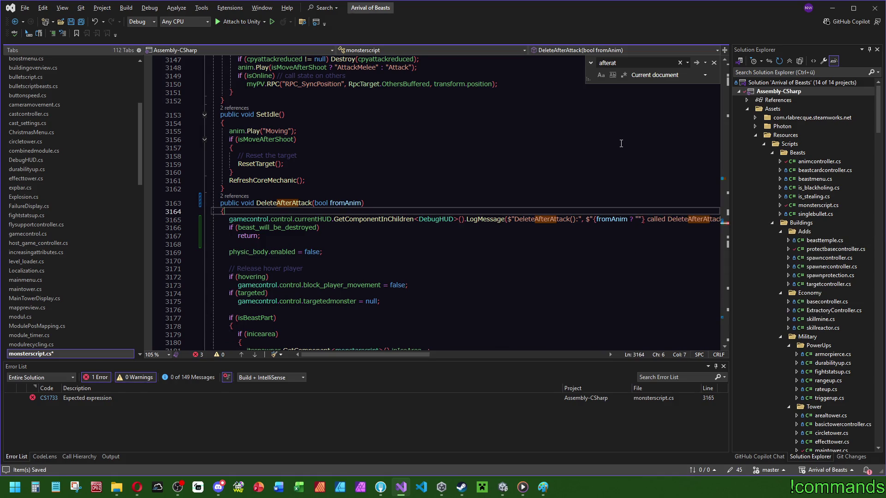
{"action": "left_click", "coordinate": [639, 220]}
{"action": "type", "text": "Animator :"}
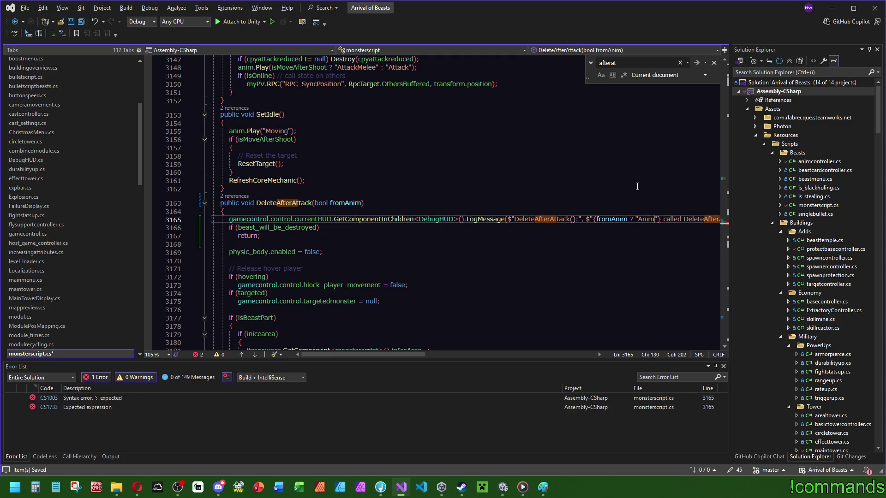
{"action": "key", "text": "BackSpace"}
{"action": "key", "text": "BackSpace"}
{"action": "type", "text": "\" : \"(Secure)\""}
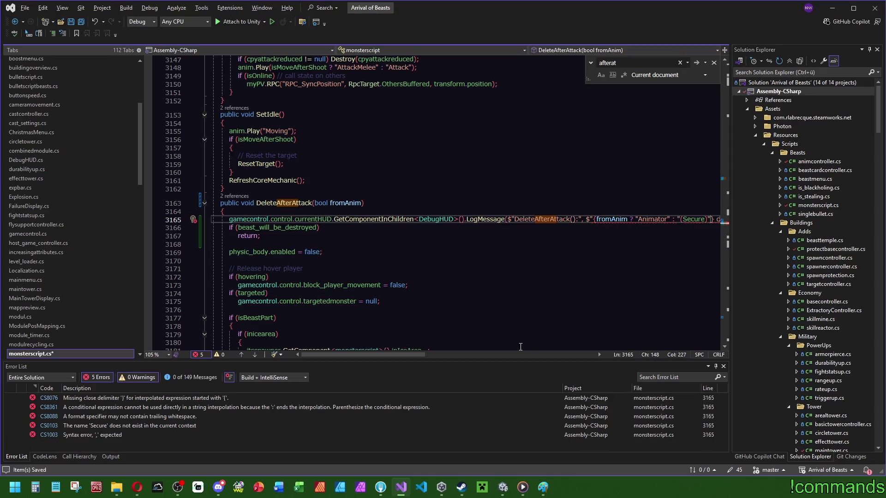
{"action": "key", "text": "Left"}
{"action": "key", "text": "Left"}
{"action": "key", "text": "BackSpace"}
{"action": "key", "text": "BackSpace"}
{"action": "key", "text": "Right"}
{"action": "key", "text": "Right"}
{"action": "key", "text": "Right"}
{"action": "type", "text": ")"}
{"action": "key", "text": "Left"}
{"action": "key", "text": "ctrl+Left"}
{"action": "key", "text": "ctrl+Left"}
{"action": "key", "text": "ctrl+Left"}
{"action": "type", "text": "("}
- Verify the Animator and Secure wording, Save All, and switch to Unity to recompile
{"action": "left_click", "coordinate": [605, 308]}
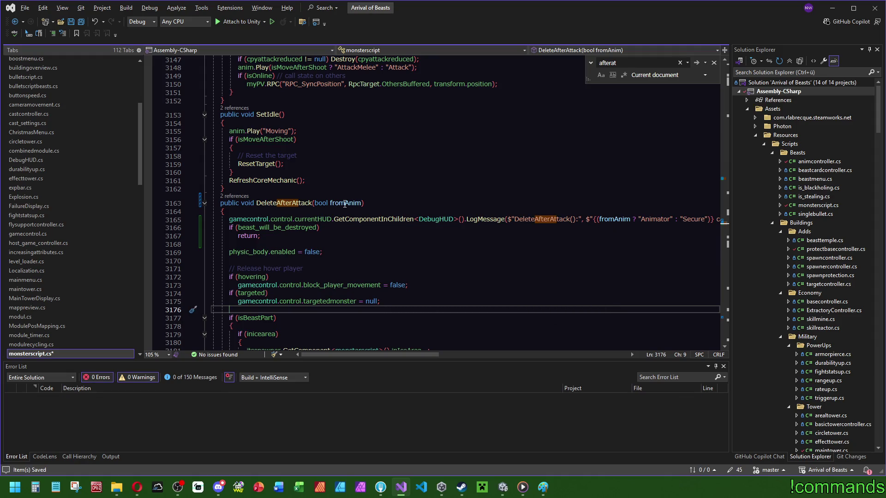
{"action": "left_click", "coordinate": [614, 220]}
{"action": "double_click", "coordinate": [657, 221]}
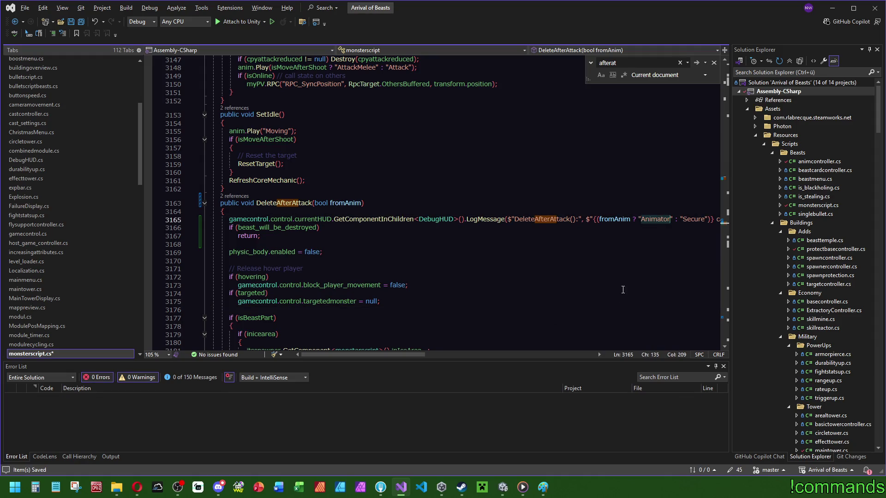
{"action": "mouse_move", "coordinate": [401, 355]}
{"action": "left_mouse_down"}
{"action": "mouse_move", "coordinate": [467, 355]}
{"action": "mouse_move", "coordinate": [432, 355]}
{"action": "left_mouse_up"}
{"action": "double_click", "coordinate": [590, 220]}
{"action": "left_click", "coordinate": [508, 310]}
{"action": "left_click", "coordinate": [217, 190]}
{"action": "left_click", "coordinate": [80, 22]}
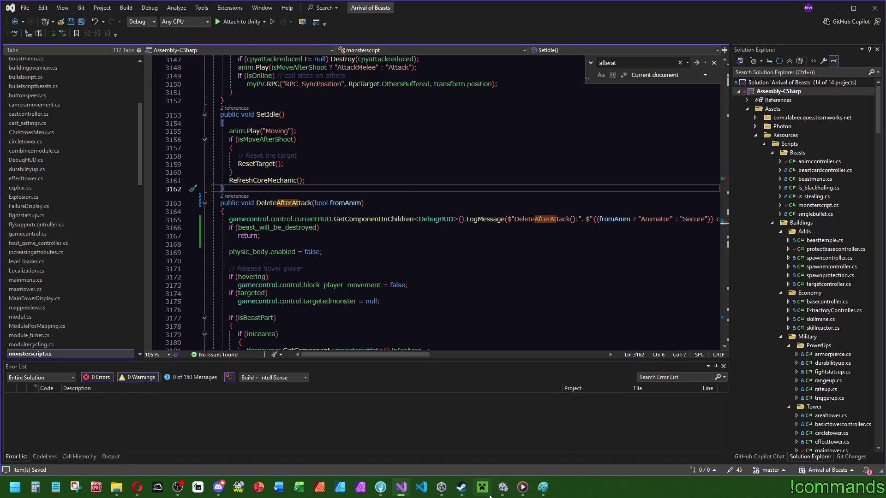
{"action": "left_click", "coordinate": [503, 487]}
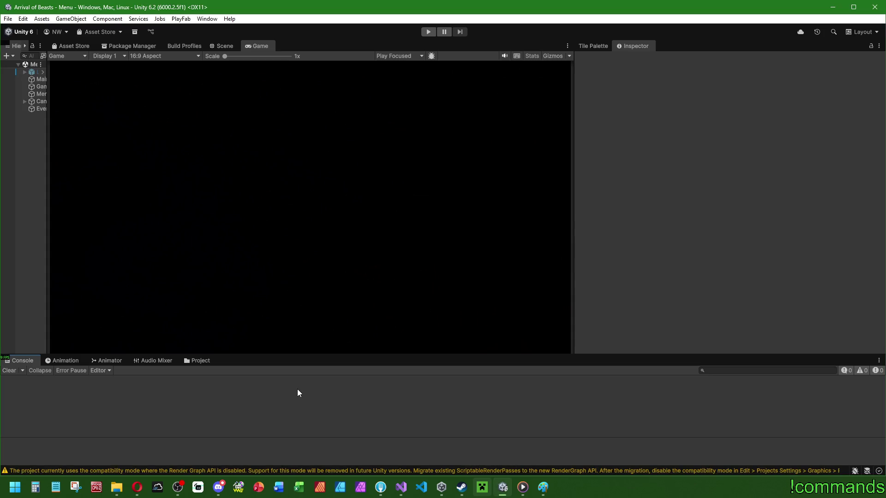
- Clear the console warnings and save the Unity project
{"action": "left_click", "coordinate": [9, 370]}
{"action": "left_click", "coordinate": [7, 19]}
{"action": "left_click", "coordinate": [33, 119]}
{"action": "left_click", "coordinate": [8, 18]}
{"action": "left_click", "coordinate": [24, 63]}
- Build the Windows player from Build Profiles into the CoopTest folder
{"action": "left_click", "coordinate": [9, 19]}
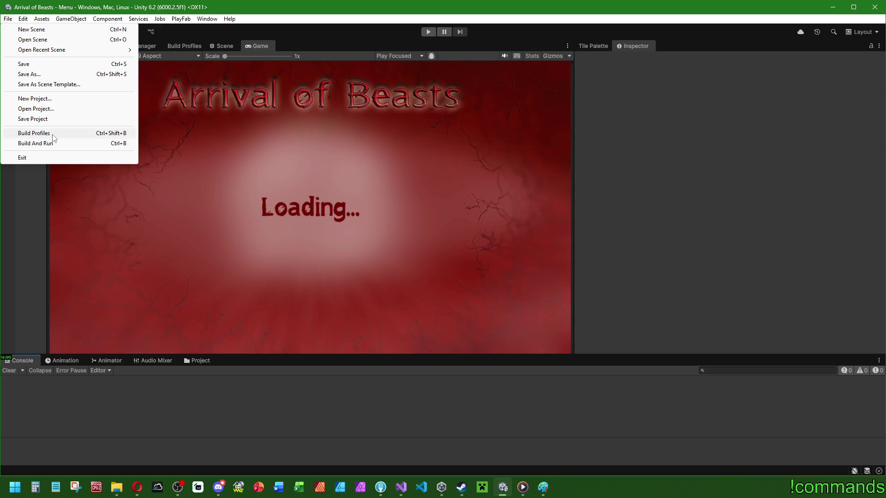
{"action": "left_click", "coordinate": [33, 133]}
{"action": "left_click", "coordinate": [486, 345]}
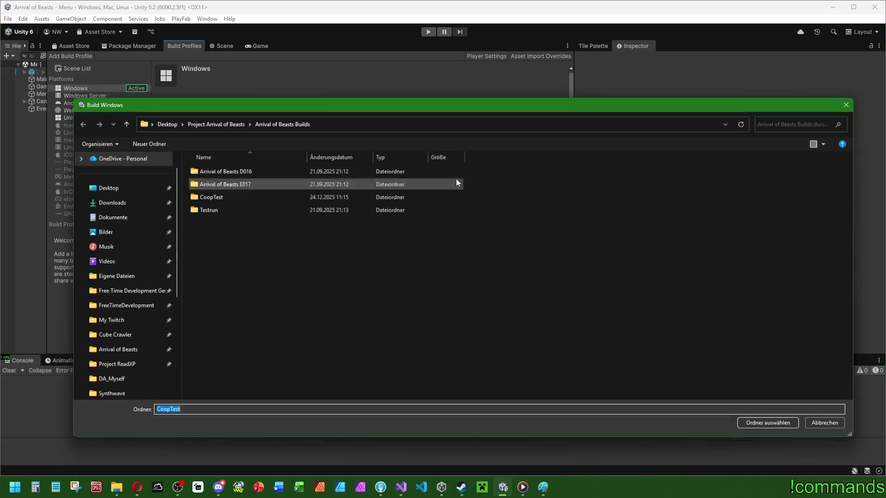
{"action": "double_click", "coordinate": [270, 196]}
{"action": "left_click", "coordinate": [783, 424]}
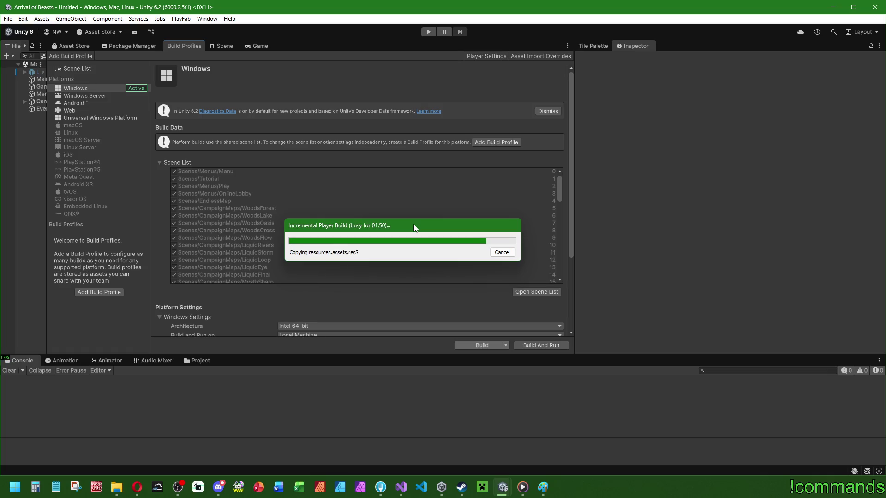
- Enter Play mode in the editor, choose online play and start with the first local profile
{"action": "left_click", "coordinate": [9, 371]}
{"action": "left_click", "coordinate": [423, 34]}
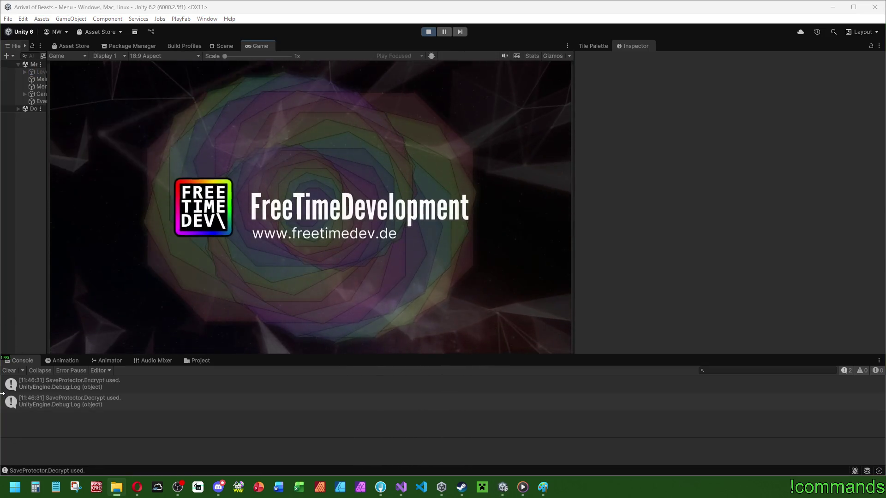
{"action": "left_click", "coordinate": [10, 370]}
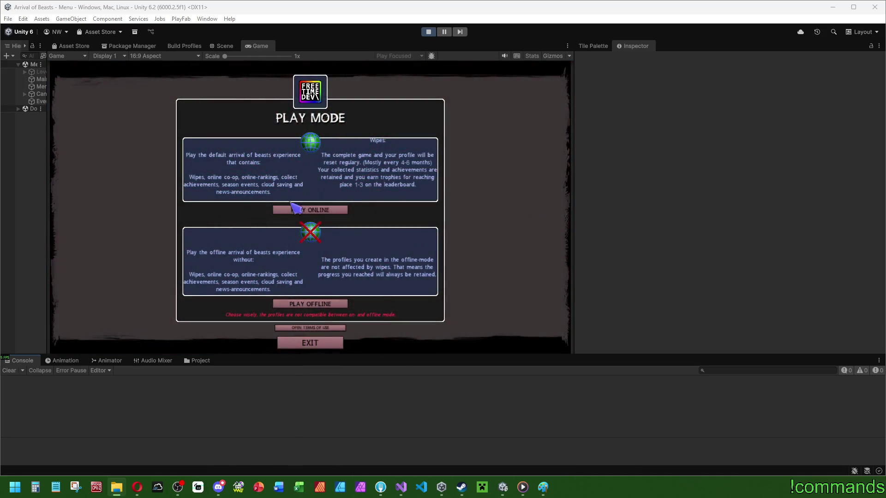
{"action": "left_click", "coordinate": [293, 210]}
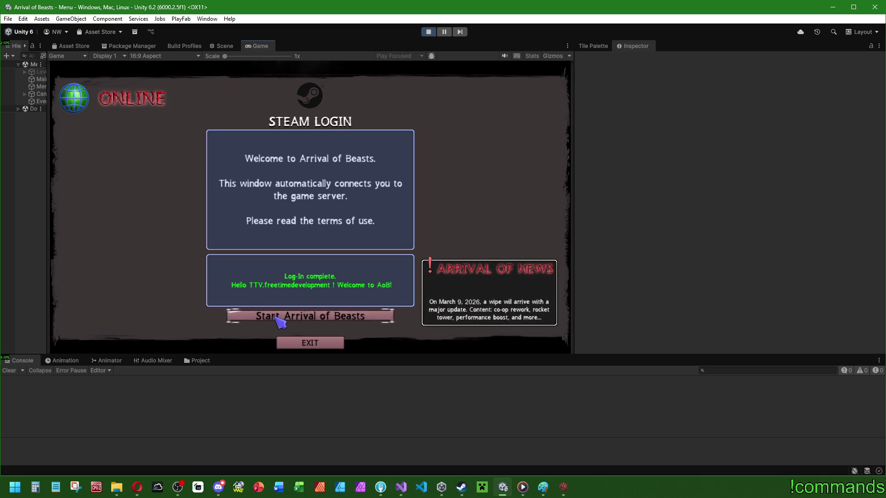
{"action": "left_click", "coordinate": [280, 318]}
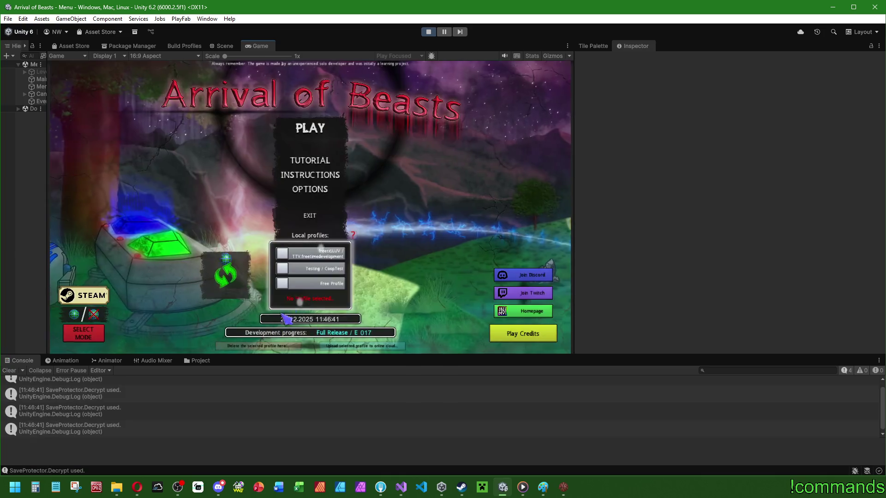
{"action": "left_click", "coordinate": [292, 255]}
{"action": "left_click", "coordinate": [318, 160]}
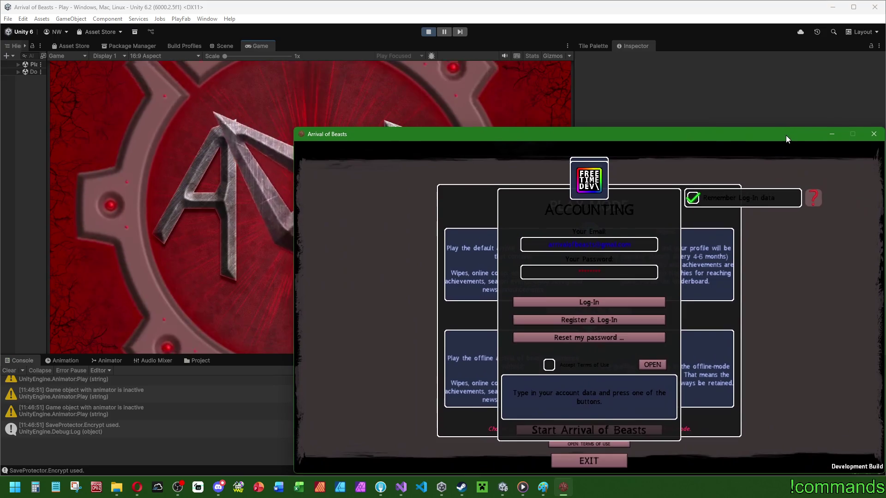
- Take the editor host online, then log the built client into its test account and start it
{"action": "left_click_drag", "start_coordinate": [785, 135], "coordinate": [786, 137]}
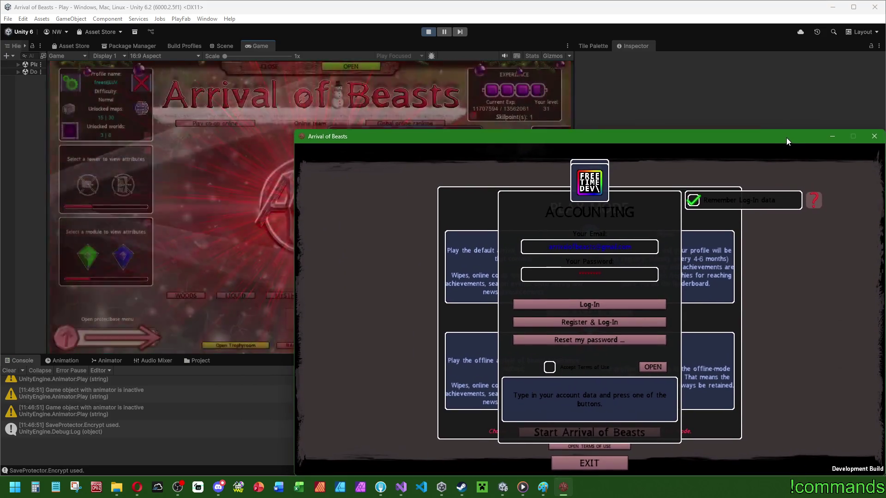
{"action": "left_click", "coordinate": [3, 371]}
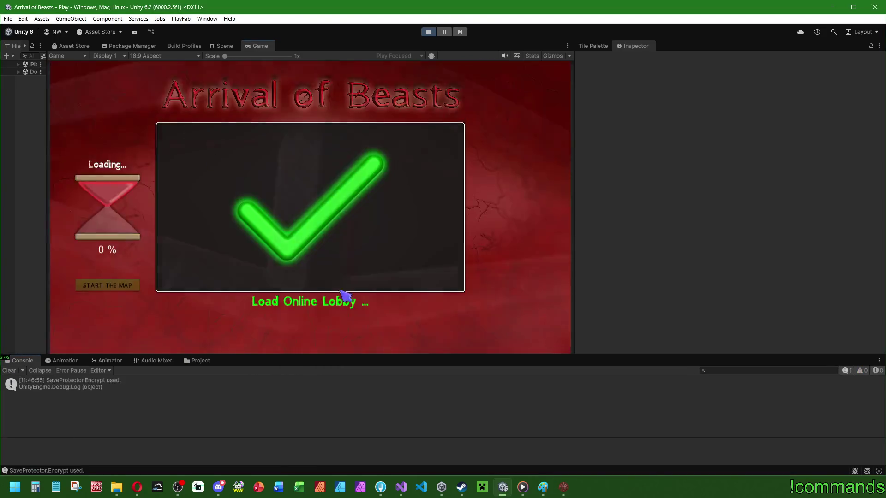
{"action": "key", "text": "alt+Tab"}
{"action": "left_click", "coordinate": [612, 303]}
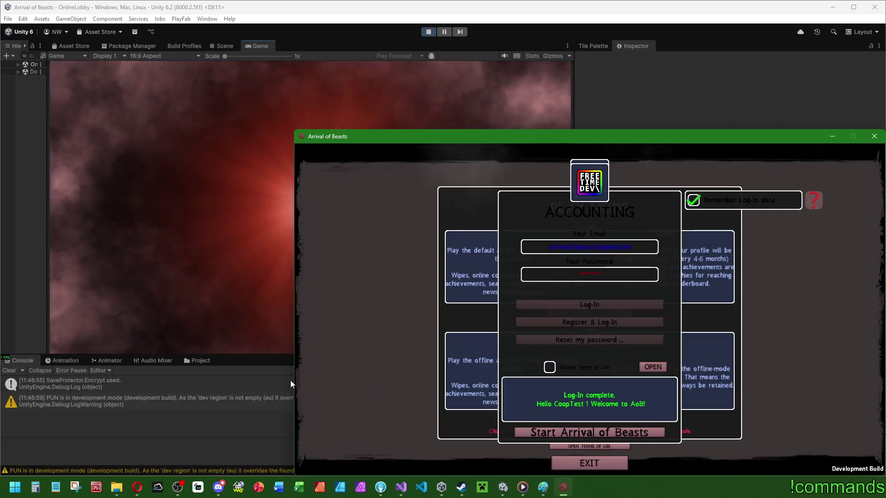
{"action": "left_click", "coordinate": [571, 433]}
- In the editor host, create a private room named 'Fghn Fgch Fg H' with a join PIN
{"action": "left_click", "coordinate": [152, 123]}
{"action": "left_click", "coordinate": [323, 184]}
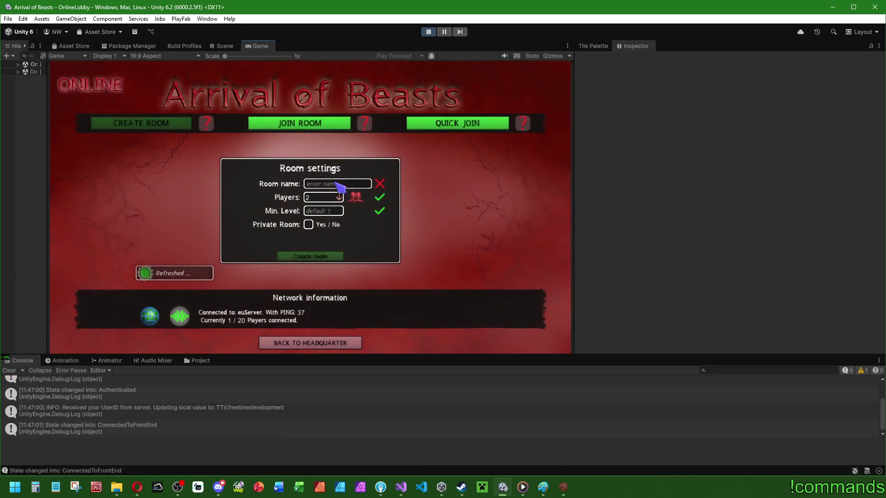
{"action": "type", "text": "Fghn Fgch Fg H"}
{"action": "left_click", "coordinate": [318, 210]}
{"action": "left_click", "coordinate": [324, 224]}
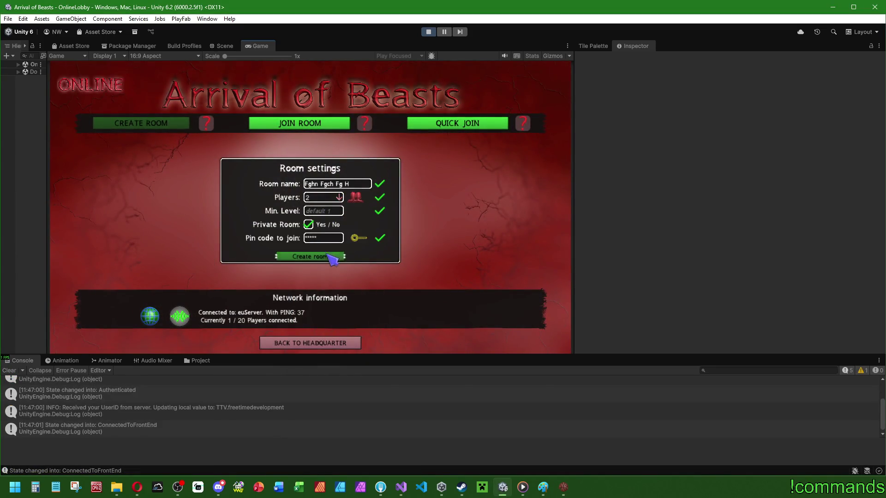
{"action": "left_click", "coordinate": [331, 258]}
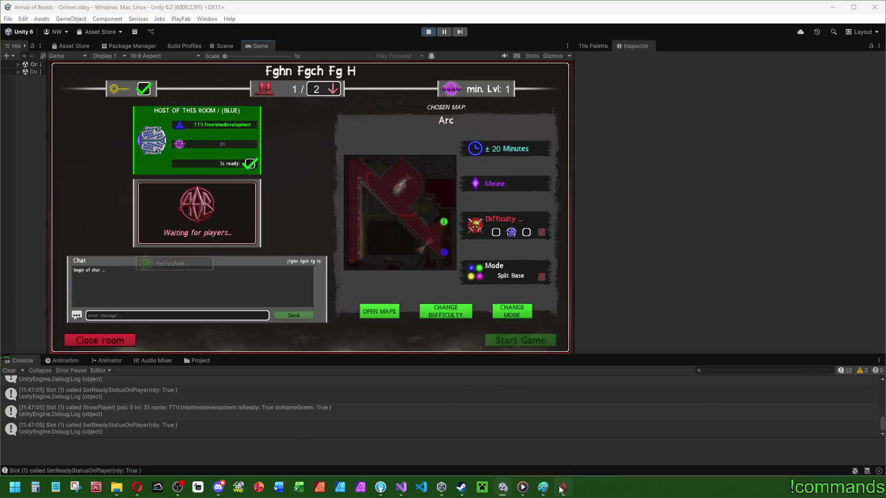
- Set the room difficulty to Hard and clear the console log
{"action": "left_click", "coordinate": [561, 489]}
{"action": "left_click", "coordinate": [353, 125]}
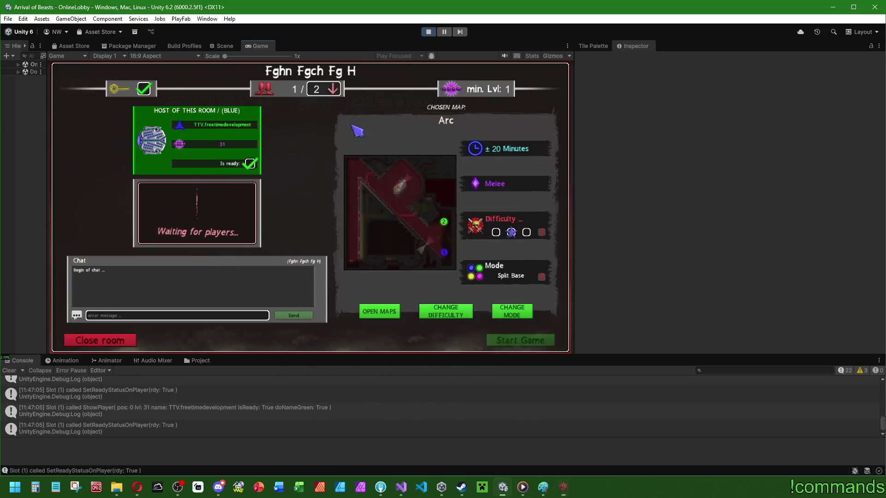
{"action": "left_click", "coordinate": [471, 314]}
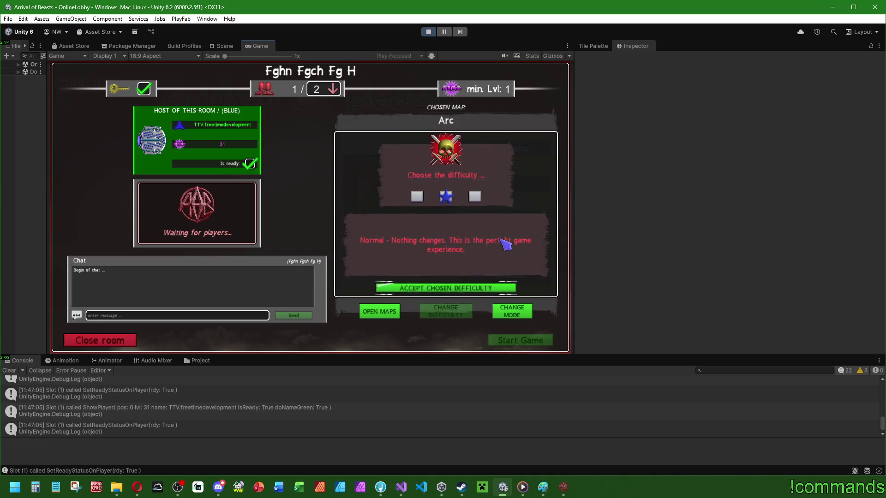
{"action": "left_click", "coordinate": [464, 287]}
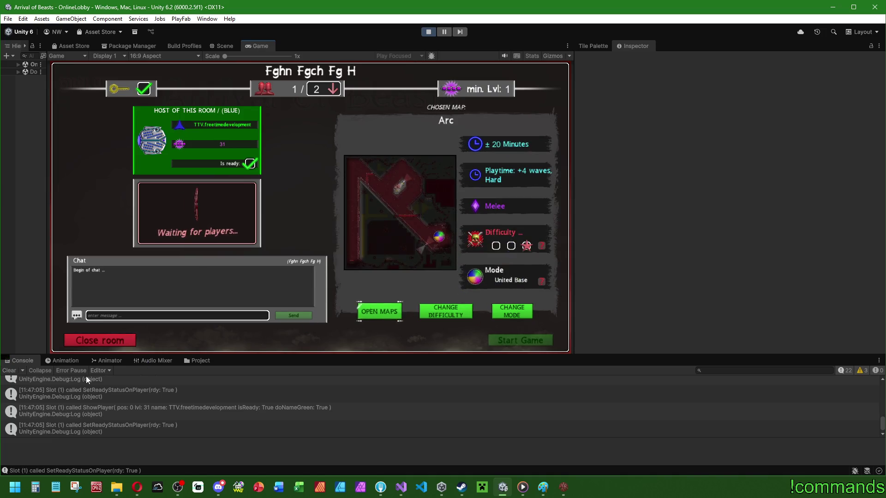
{"action": "left_click", "coordinate": [9, 371]}
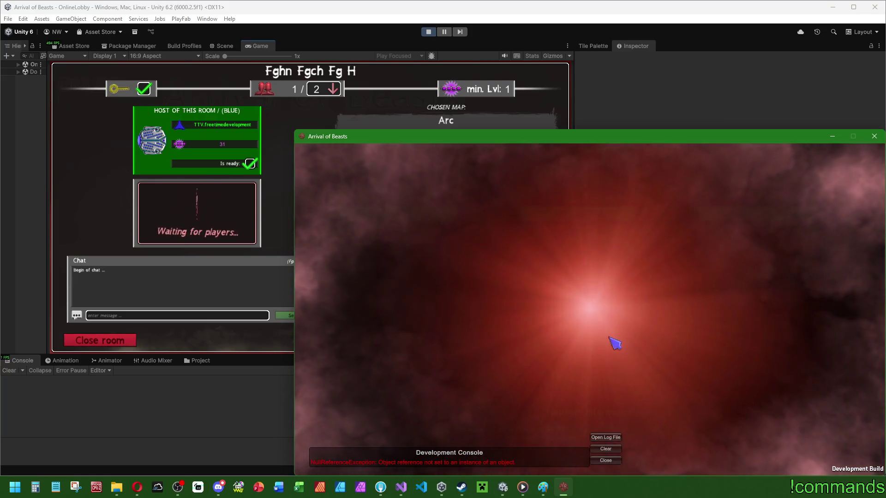
- From the built client, join the 'Fghn Fgch Fg H' room with its PIN and ready up
{"action": "left_click", "coordinate": [576, 214]}
{"action": "left_click", "coordinate": [699, 267]}
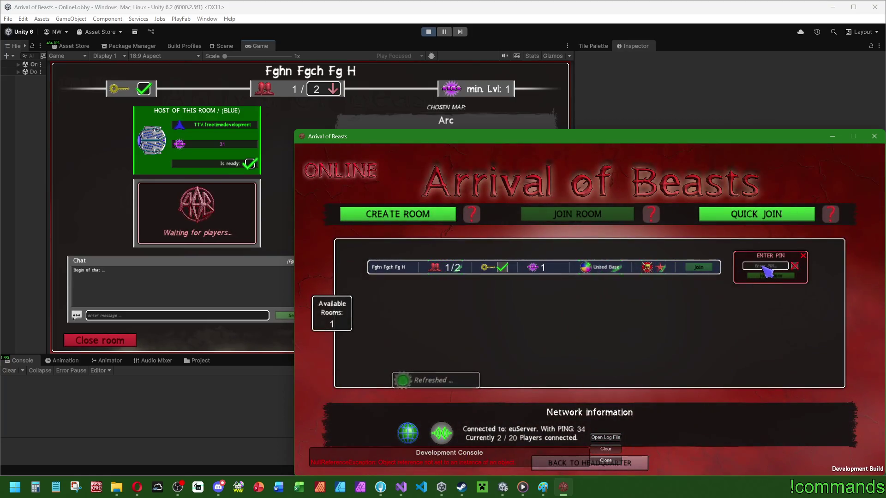
{"action": "left_click", "coordinate": [771, 276]}
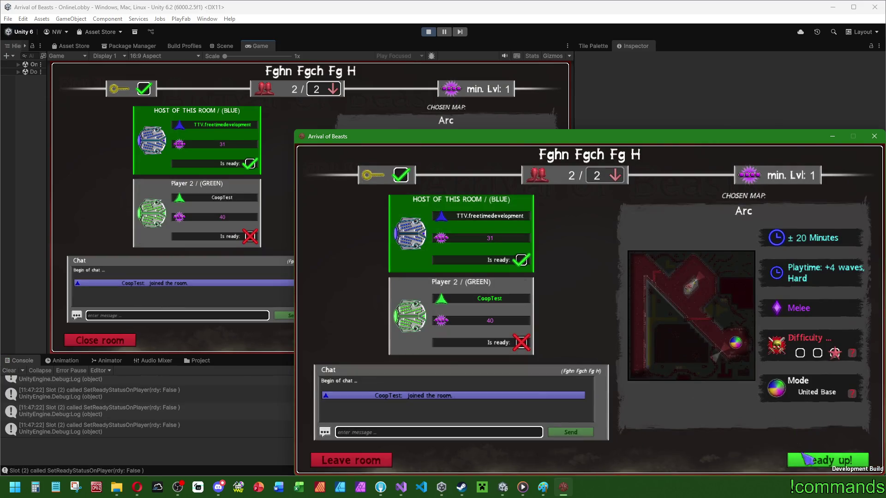
{"action": "left_click", "coordinate": [822, 461]}
{"action": "left_click", "coordinate": [20, 349]}
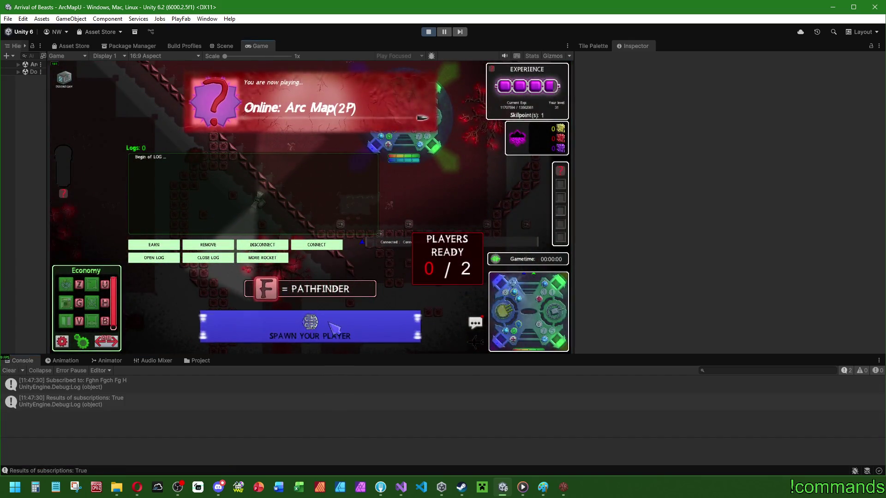
- Spawn the host player on the Arc map, then check the game client window
{"action": "left_click", "coordinate": [333, 328]}
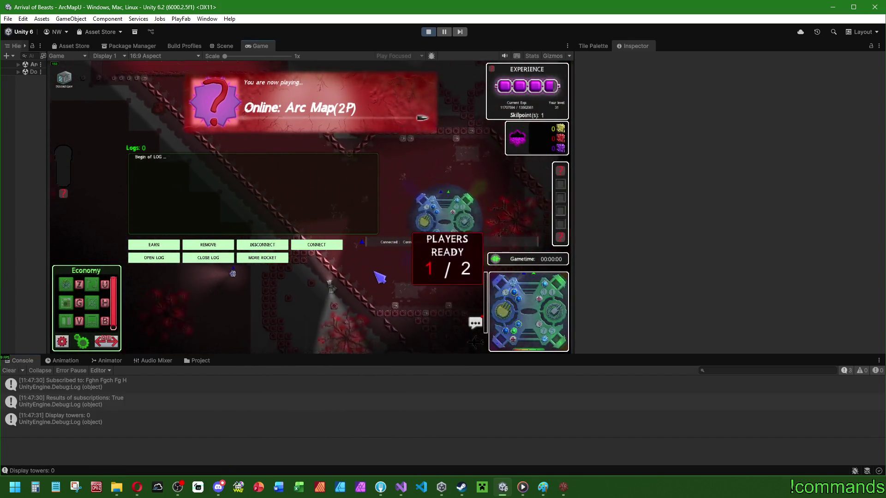
{"action": "key", "text": "super"}
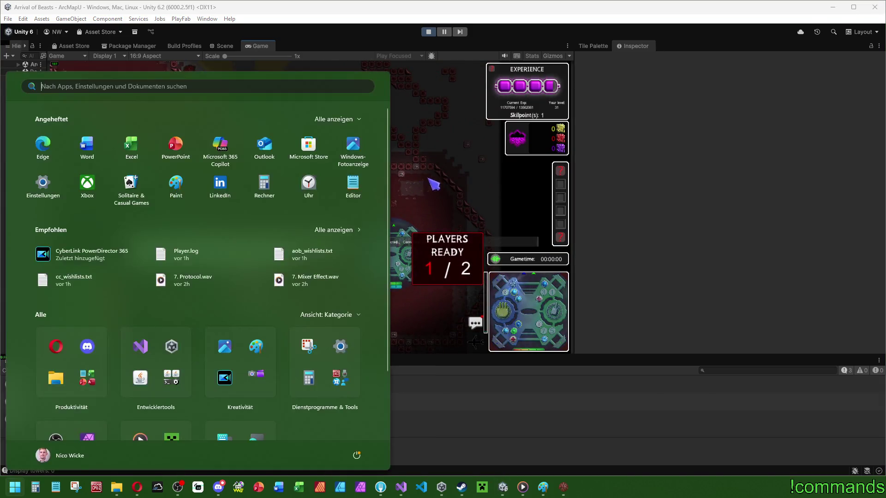
{"action": "key", "text": "super"}
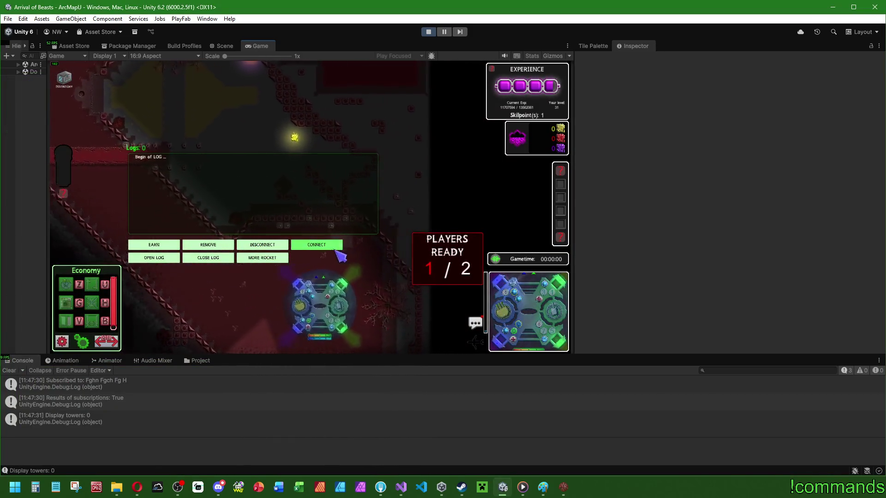
{"action": "key", "text": "super"}
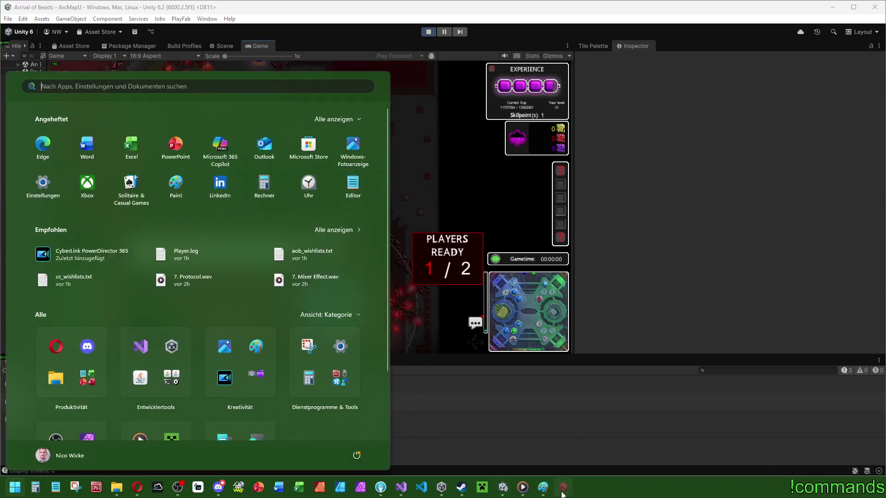
{"action": "left_click", "coordinate": [562, 489]}
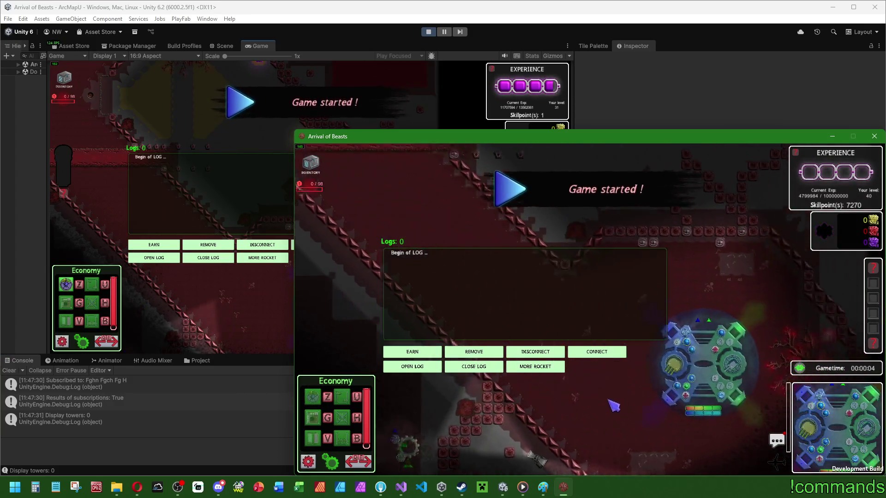
- Alternate between editor host and game client to confirm the co-op match runs in both
{"action": "key", "text": "super"}
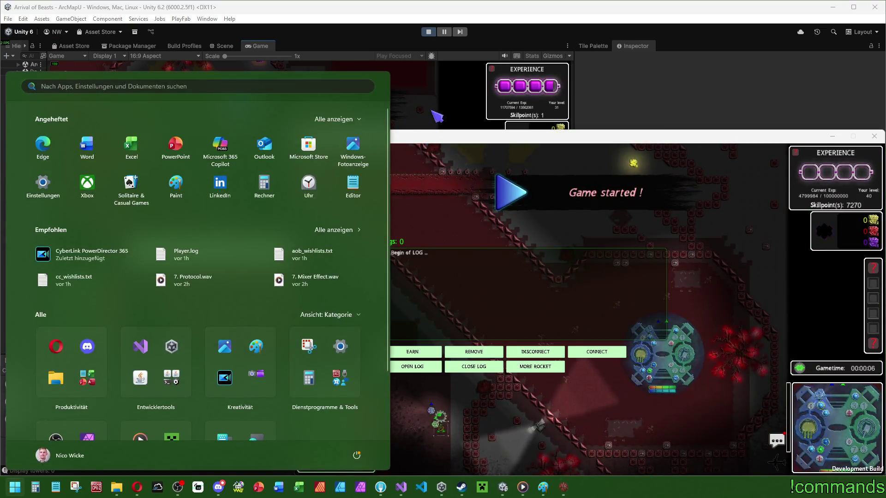
{"action": "left_click", "coordinate": [436, 117]}
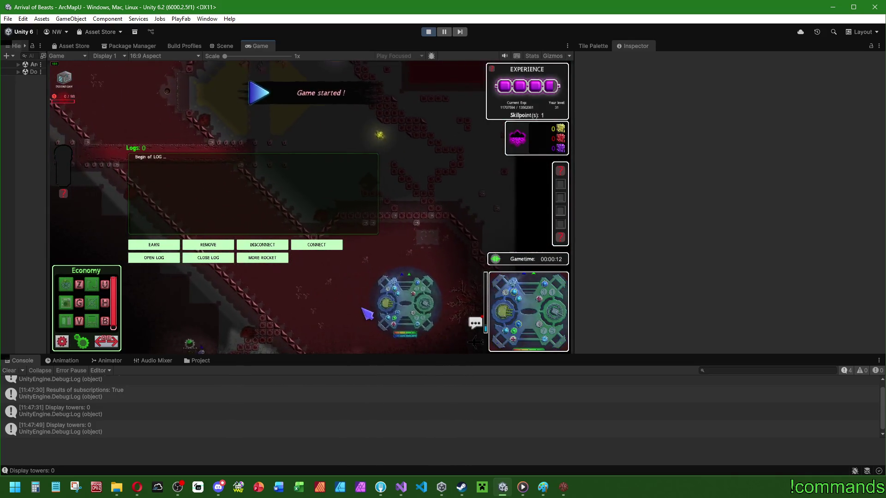
{"action": "key", "text": "super"}
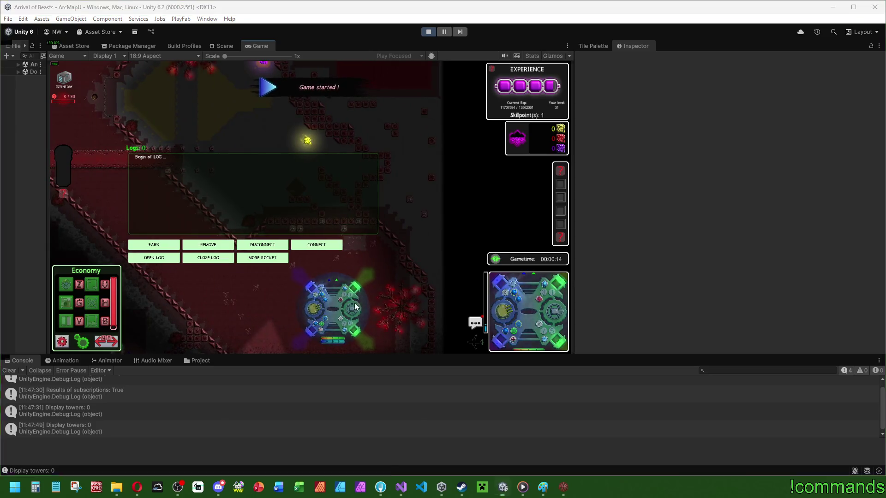
{"action": "left_click", "coordinate": [563, 487]}
{"action": "key", "text": "super"}
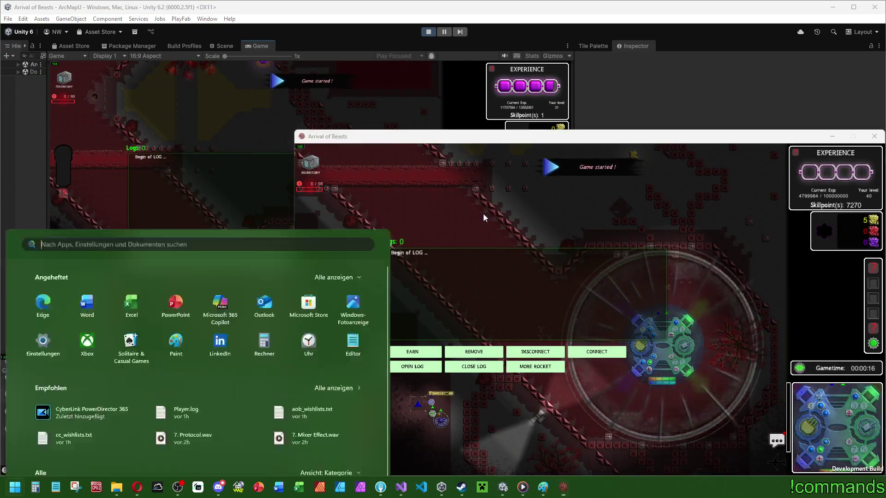
{"action": "left_click", "coordinate": [421, 105]}
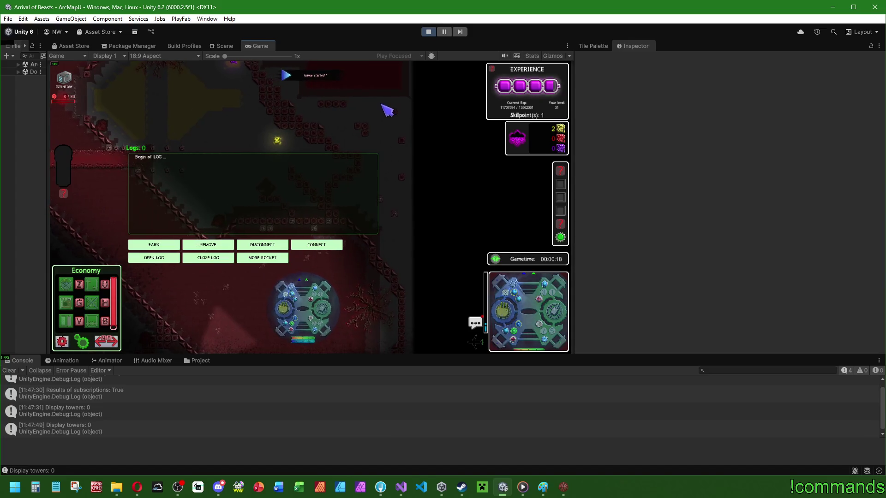
{"action": "key", "text": "super"}
{"action": "key", "text": "alt+Tab"}
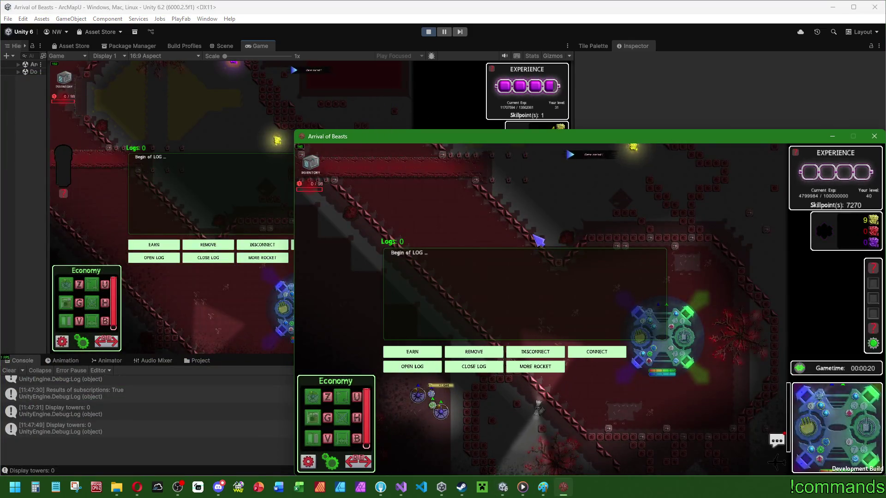
- Pan the client's map view and show the player list with both players' pings
{"action": "key", "text": "w"}
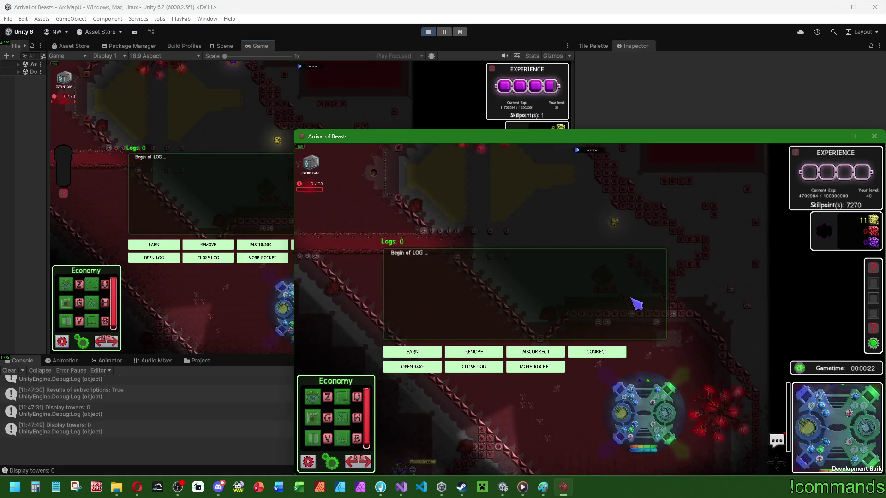
{"action": "mouse_move", "coordinate": [632, 300]}
{"action": "left_mouse_down"}
{"action": "mouse_move", "coordinate": [615, 306]}
{"action": "mouse_move", "coordinate": [700, 314]}
{"action": "left_mouse_up"}
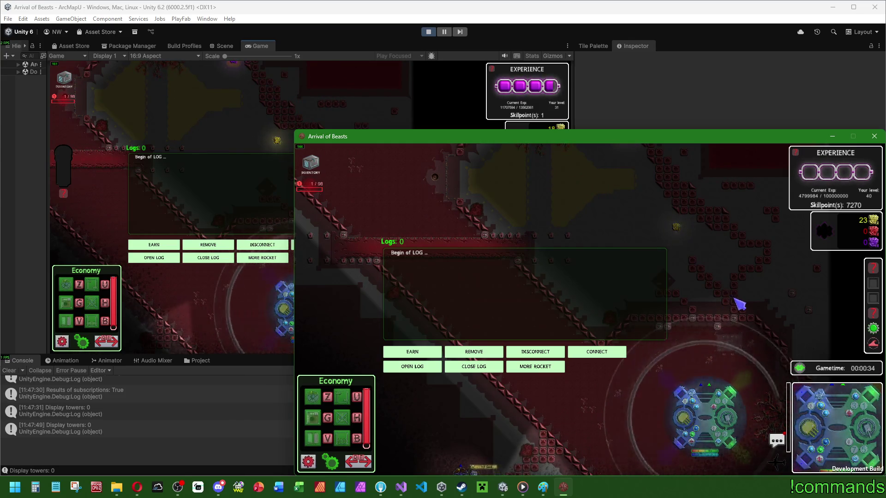
{"action": "left_click", "coordinate": [802, 369]}
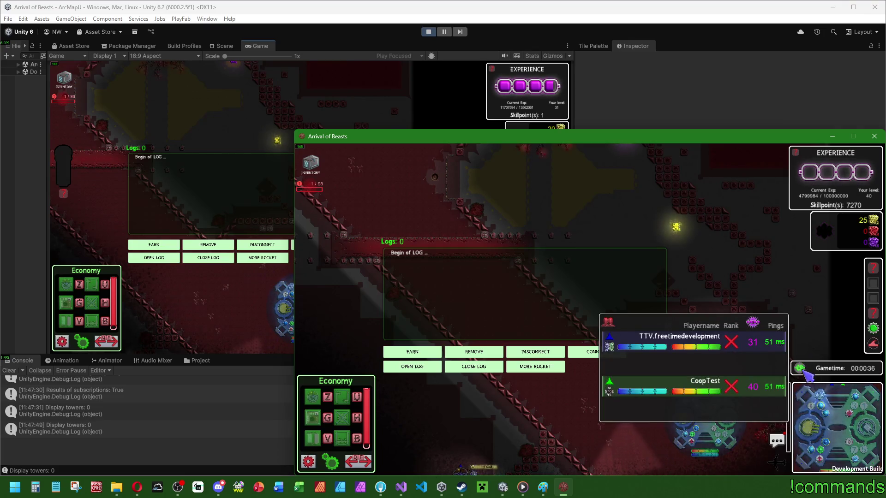
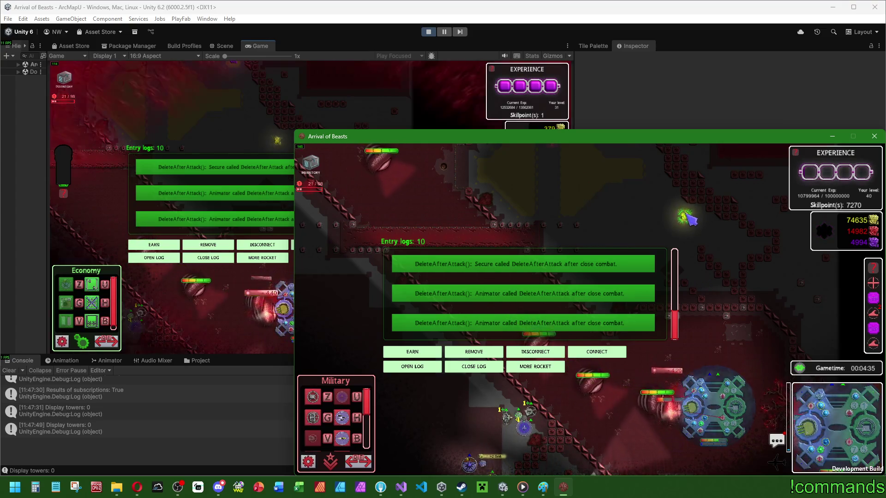
- Play until the protect base is destroyed, then stop play mode and close the game window
{"action": "left_click_drag", "start_coordinate": [674, 326], "coordinate": [495, 308]}
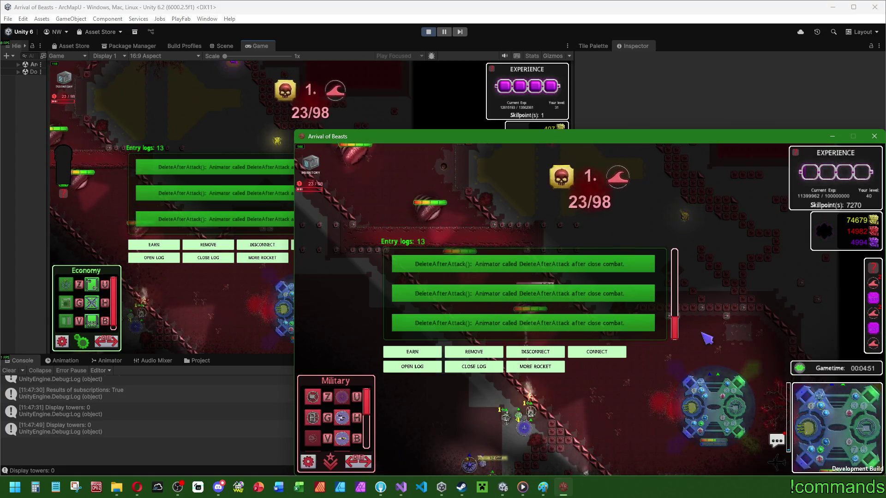
{"action": "left_click_drag", "start_coordinate": [683, 338], "coordinate": [487, 303]}
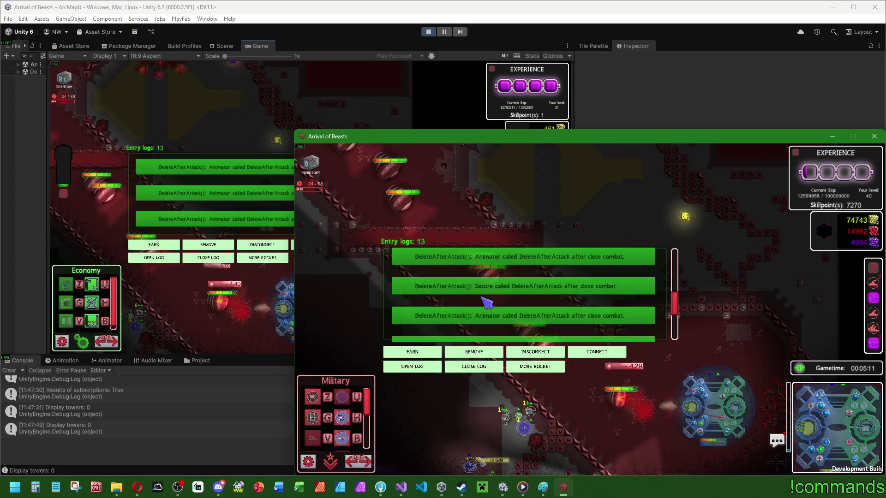
{"action": "left_click_drag", "start_coordinate": [674, 318], "coordinate": [687, 351]}
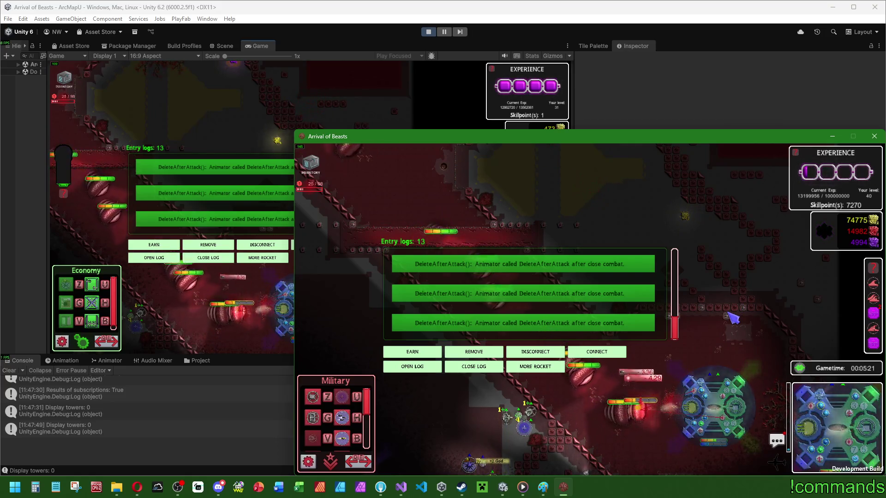
{"action": "mouse_move", "coordinate": [675, 328]}
{"action": "left_mouse_down"}
{"action": "mouse_move", "coordinate": [674, 265]}
{"action": "mouse_move", "coordinate": [680, 306]}
{"action": "left_mouse_up"}
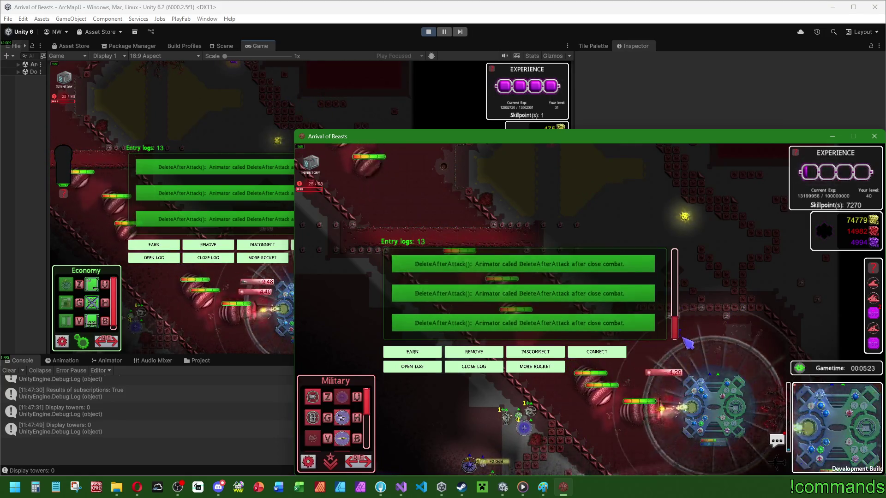
{"action": "key", "text": "super"}
{"action": "left_click", "coordinate": [503, 487]}
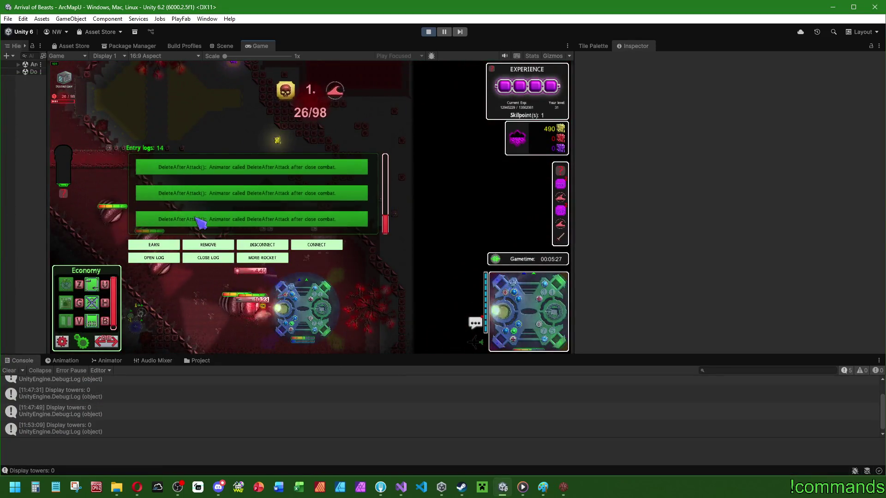
{"action": "key", "text": "super"}
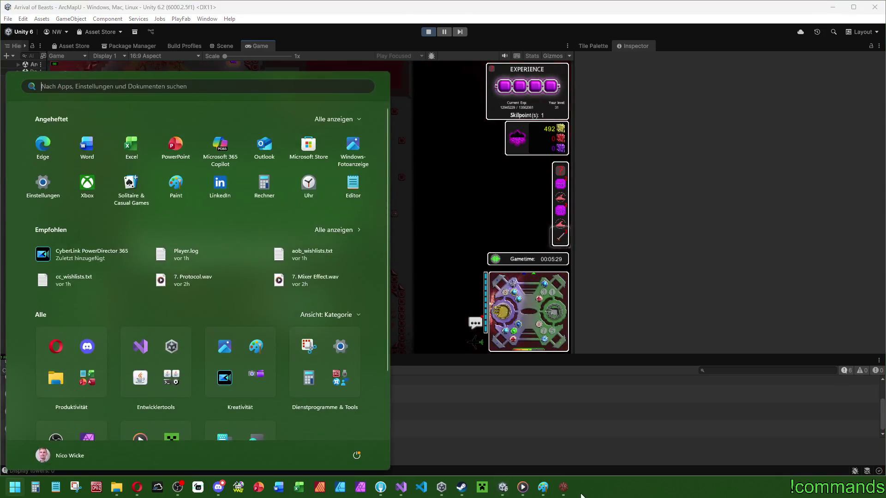
{"action": "left_click", "coordinate": [563, 487]}
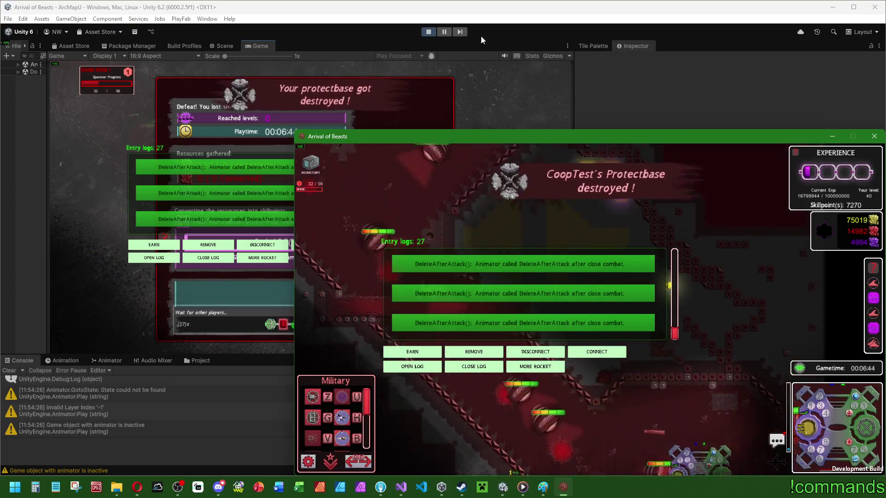
{"action": "left_click", "coordinate": [429, 31]}
{"action": "left_click", "coordinate": [564, 489]}
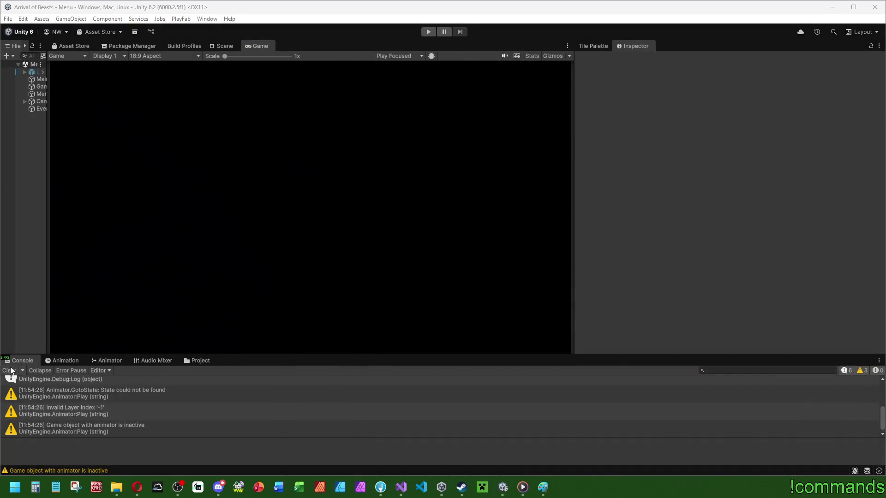
- Clear the Console, widen the Hierarchy and Game view panels, and switch to monsterscript in Visual Studio
{"action": "left_click", "coordinate": [10, 370]}
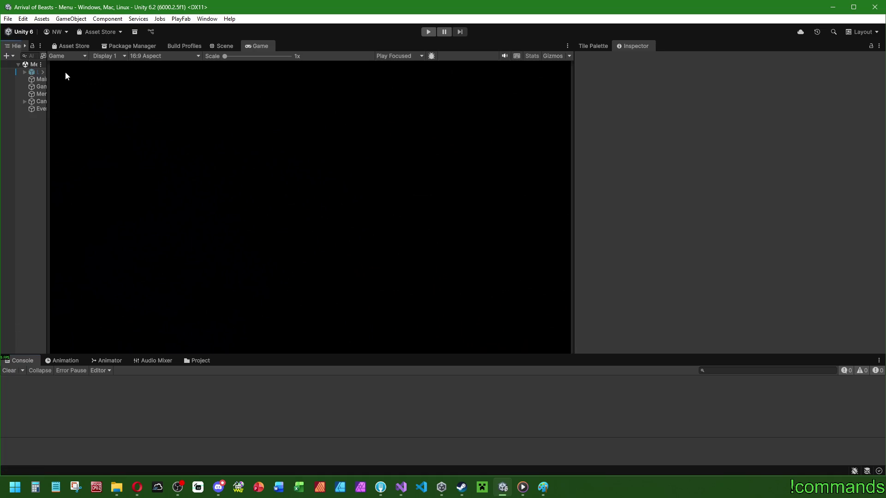
{"action": "mouse_move", "coordinate": [47, 230]}
{"action": "left_mouse_down"}
{"action": "mouse_move", "coordinate": [126, 232]}
{"action": "mouse_move", "coordinate": [145, 217]}
{"action": "left_mouse_up"}
{"action": "left_click_drag", "start_coordinate": [572, 191], "coordinate": [710, 211]}
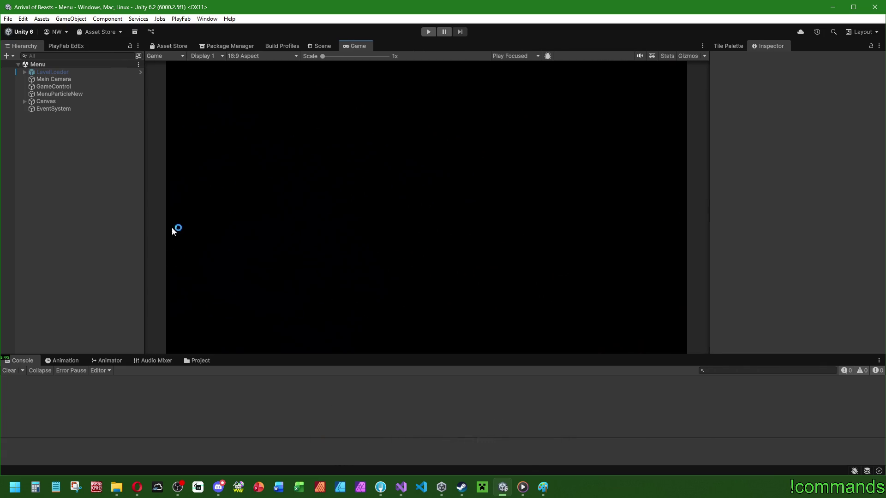
{"action": "left_click_drag", "start_coordinate": [150, 272], "coordinate": [164, 292]}
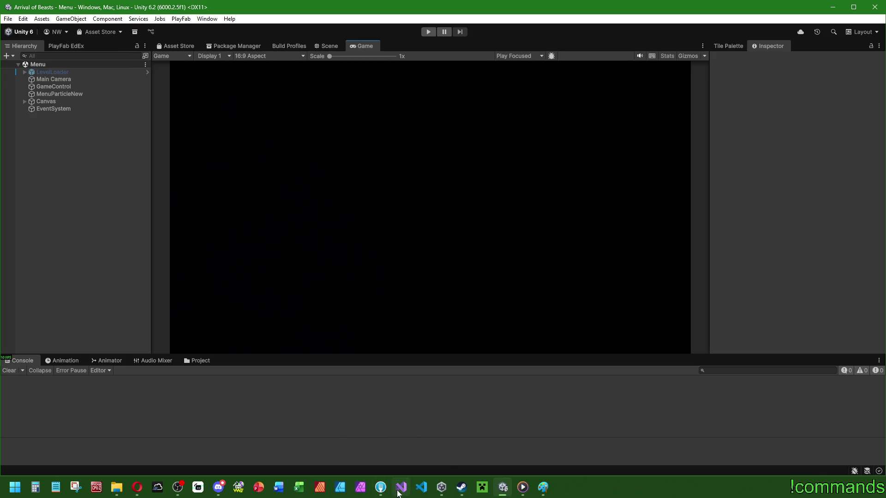
{"action": "mouse_move", "coordinate": [399, 494]}
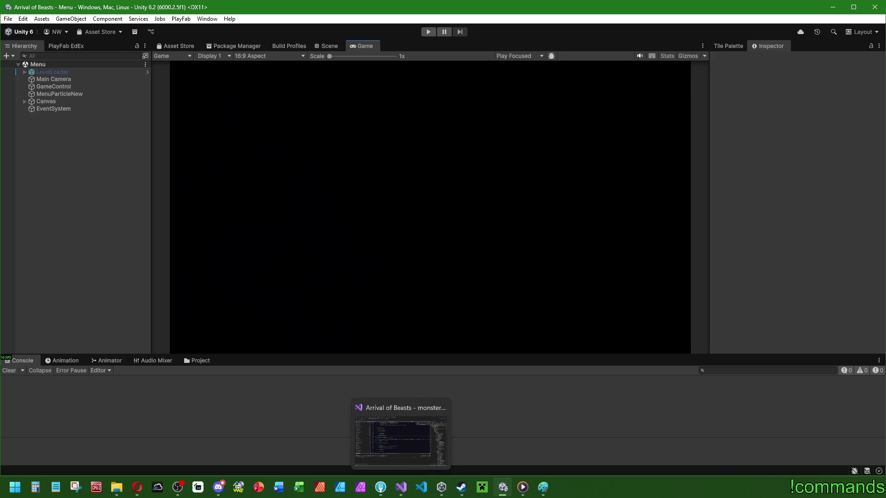
{"action": "left_click", "coordinate": [396, 491]}
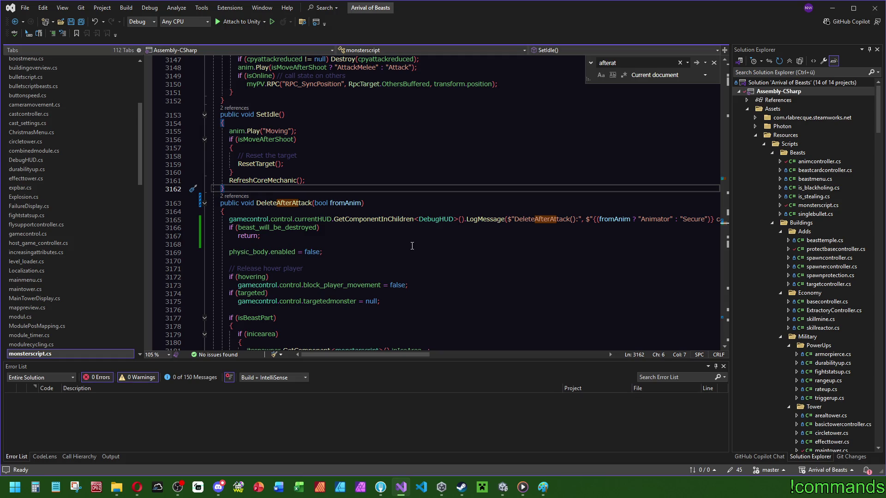
- Delete the debug LogMessage line and the 'bool fromAnim' parameter from DeleteAfterAttack
{"action": "scroll", "coordinate": [412, 246], "scroll_direction": "down", "scroll_amount": 2, "text": "ctrl"}
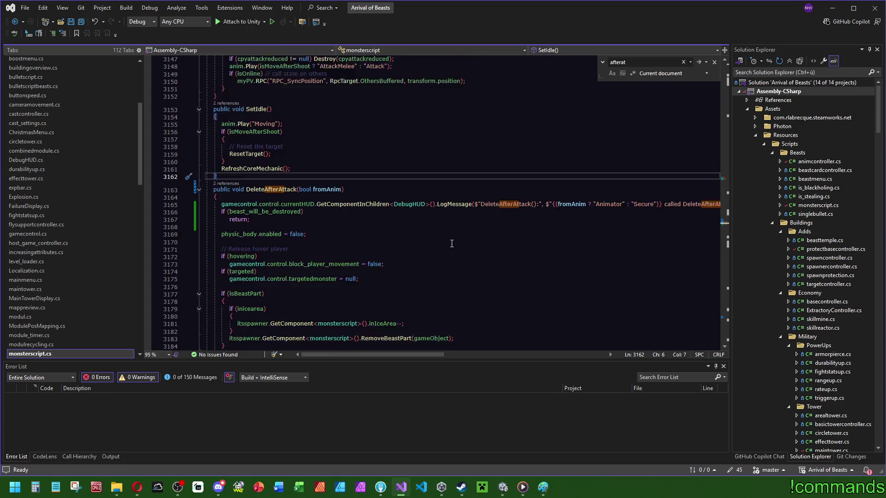
{"action": "scroll", "coordinate": [450, 247], "scroll_direction": "down", "scroll_amount": 1, "text": "ctrl"}
{"action": "scroll", "coordinate": [539, 279], "scroll_direction": "down", "scroll_amount": 1, "text": "ctrl"}
{"action": "key", "text": "Down"}
{"action": "key", "text": "Down"}
{"action": "key", "text": "shift+Down"}
{"action": "key", "text": "shift+End"}
{"action": "key", "text": "Delete"}
{"action": "scroll", "coordinate": [304, 235], "scroll_direction": "up", "scroll_amount": 5, "text": "ctrl"}
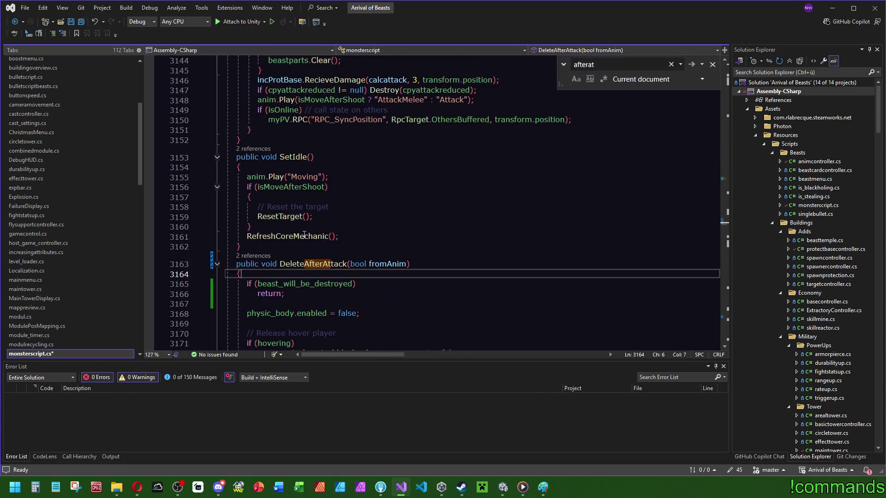
{"action": "left_click_drag", "start_coordinate": [409, 264], "coordinate": [350, 264]}
{"action": "key", "text": "Delete"}
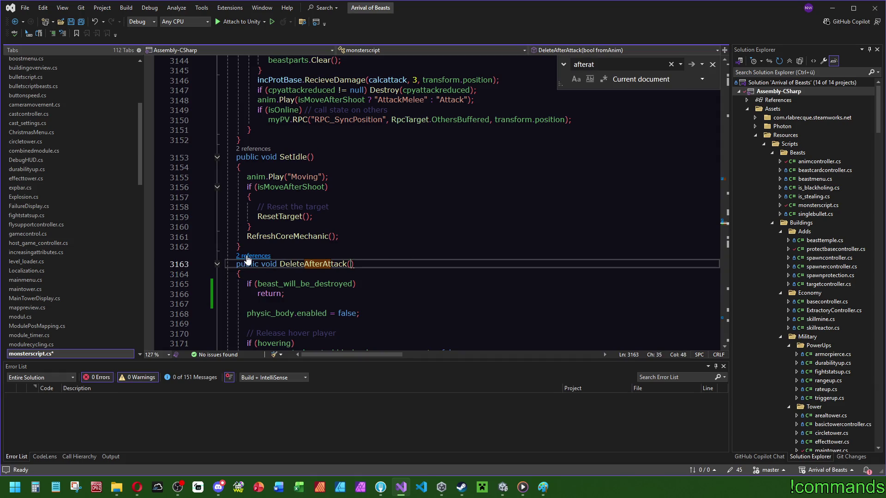
- Update the DeleteAfterAttack calls in animcontroller.cs and at line 2282, removing the leftover false argument
{"action": "left_click", "coordinate": [253, 255]}
{"action": "double_click", "coordinate": [385, 210]}
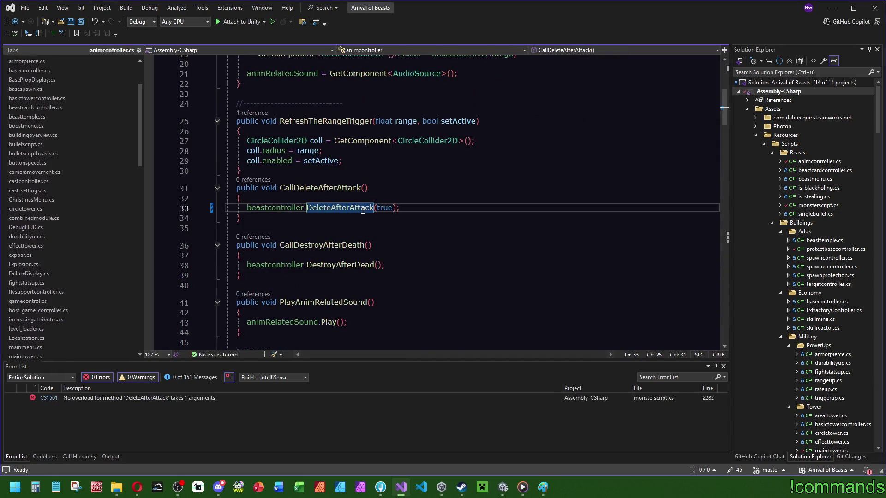
{"action": "key", "text": "F12"}
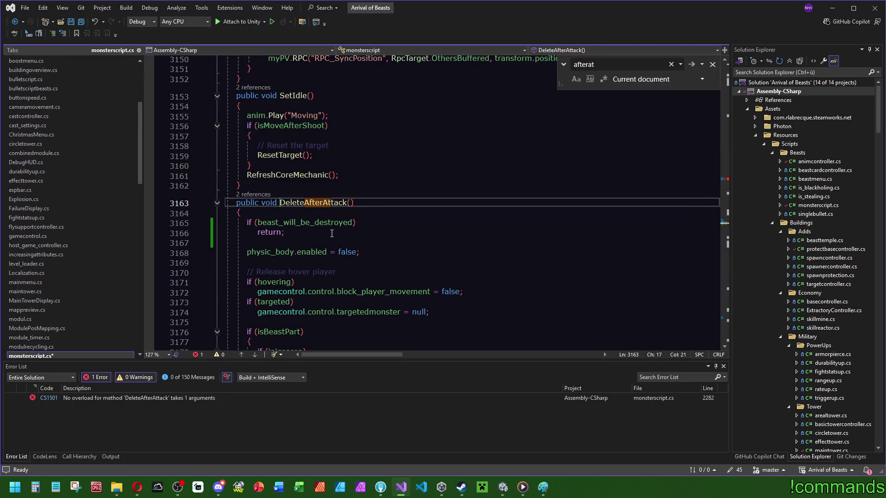
{"action": "left_click", "coordinate": [255, 194]}
{"action": "double_click", "coordinate": [372, 184]}
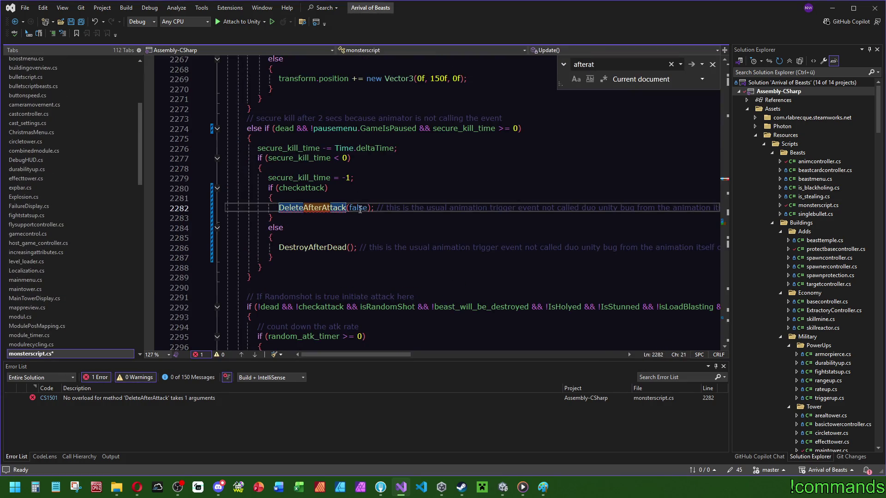
{"action": "left_click", "coordinate": [313, 208]}
{"action": "key", "text": "F12"}
- Recheck both DeleteAfterAttack call sites, then search the file for secure_kill_time
{"action": "left_click", "coordinate": [284, 233]}
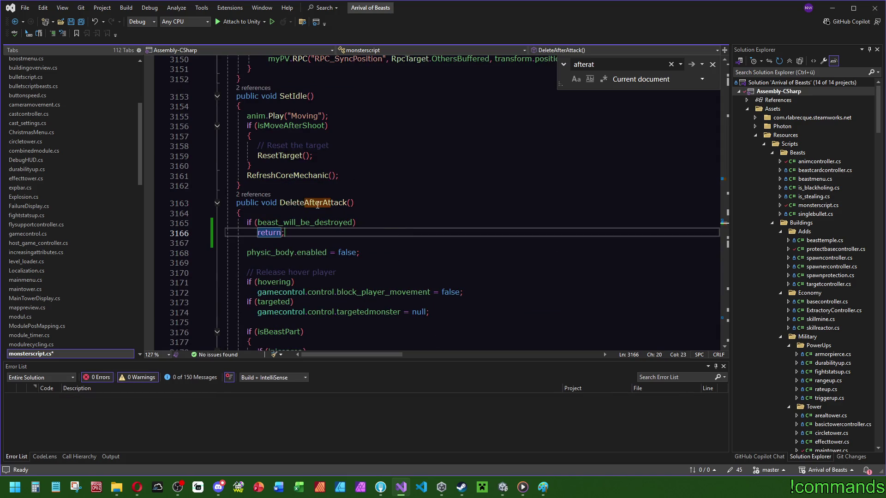
{"action": "left_click", "coordinate": [255, 195]}
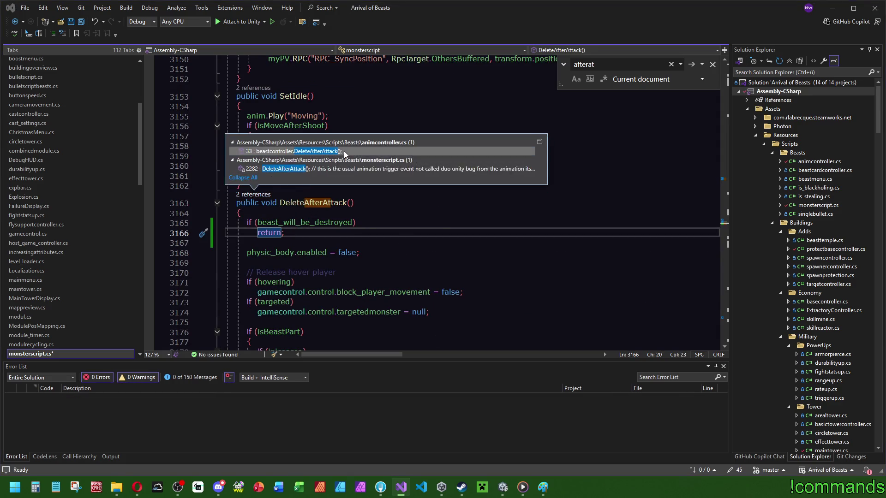
{"action": "double_click", "coordinate": [318, 154]}
{"action": "key", "text": "ctrl+minus"}
{"action": "left_click", "coordinate": [255, 194]}
{"action": "double_click", "coordinate": [293, 169]}
{"action": "left_click", "coordinate": [295, 166]}
{"action": "key", "text": "ctrl+f"}
{"action": "key", "text": "Return"}
{"action": "key", "text": "Return"}
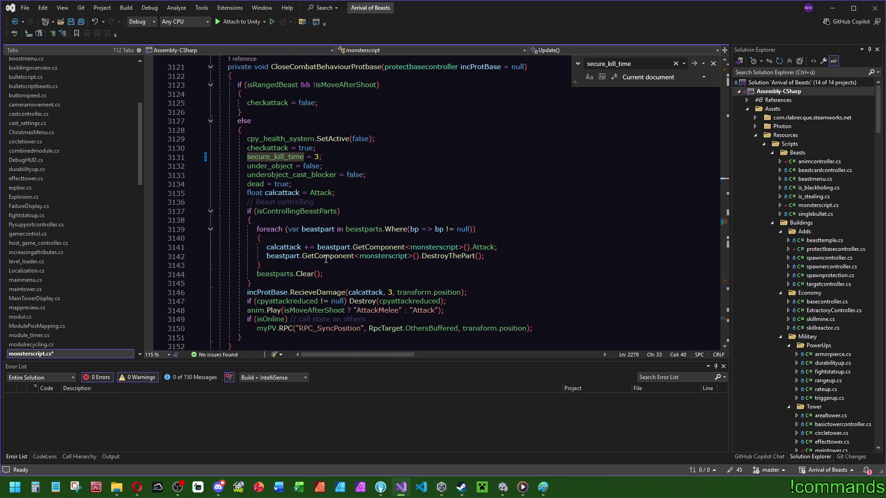
- Revert secure_kill_time at line 3098 to 2 and save all scripts
{"action": "scroll", "coordinate": [305, 237], "scroll_direction": "up", "scroll_amount": 2}
{"action": "scroll", "coordinate": [318, 239], "scroll_direction": "up", "scroll_amount": 8}
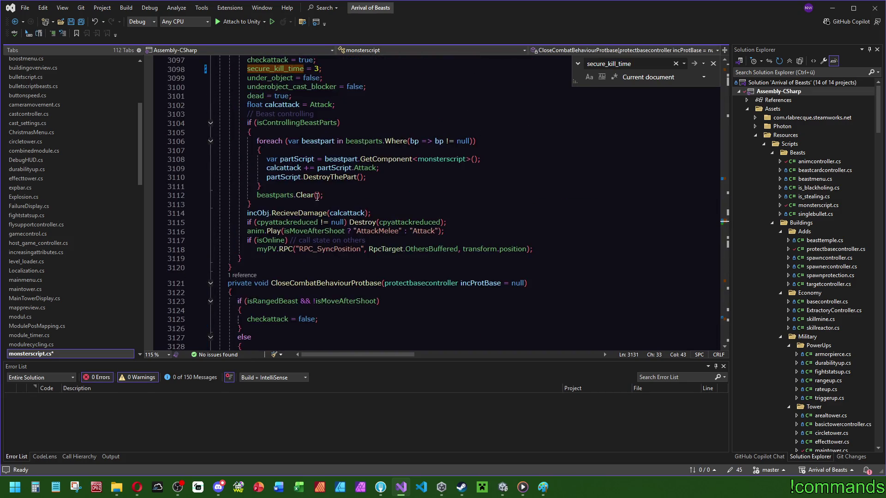
{"action": "left_click", "coordinate": [317, 151]}
{"action": "key", "text": "Up"}
{"action": "key", "text": "Up"}
{"action": "key", "text": "Up"}
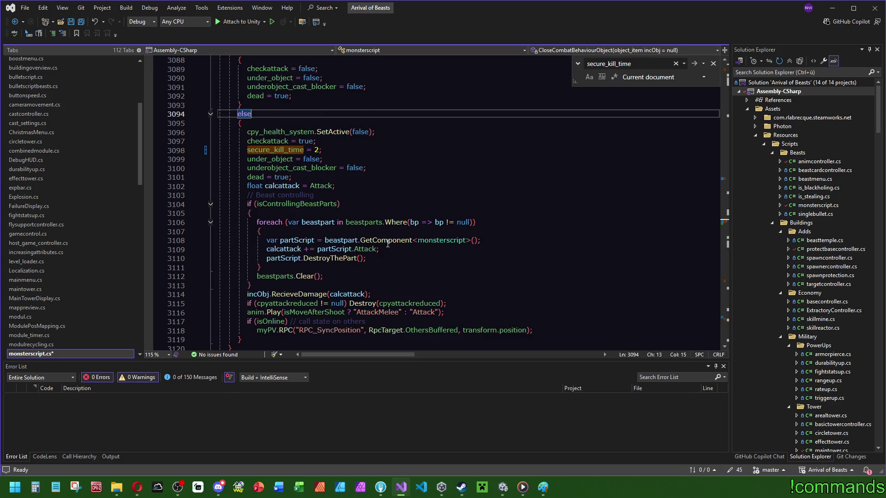
{"action": "left_click", "coordinate": [415, 159]}
{"action": "left_click", "coordinate": [81, 22]}
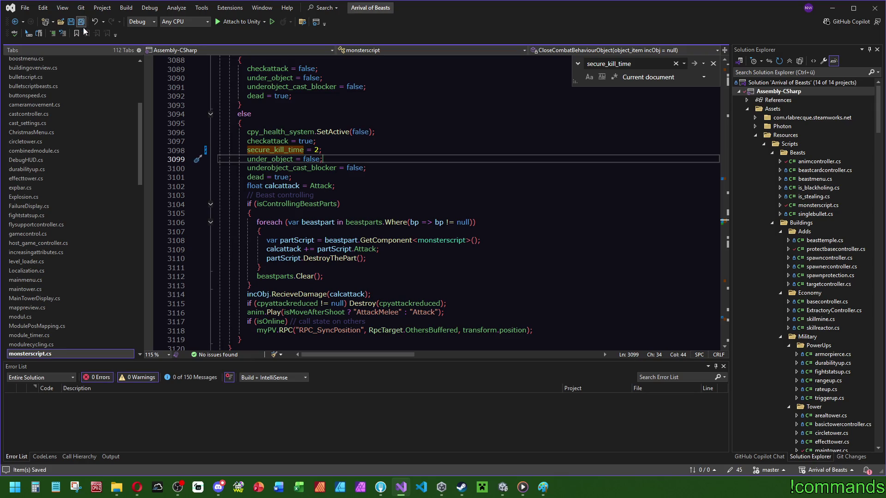
- Search for secure_kill_time and review the secure kill countdown code
{"action": "scroll", "coordinate": [530, 194], "scroll_direction": "down", "scroll_amount": 2}
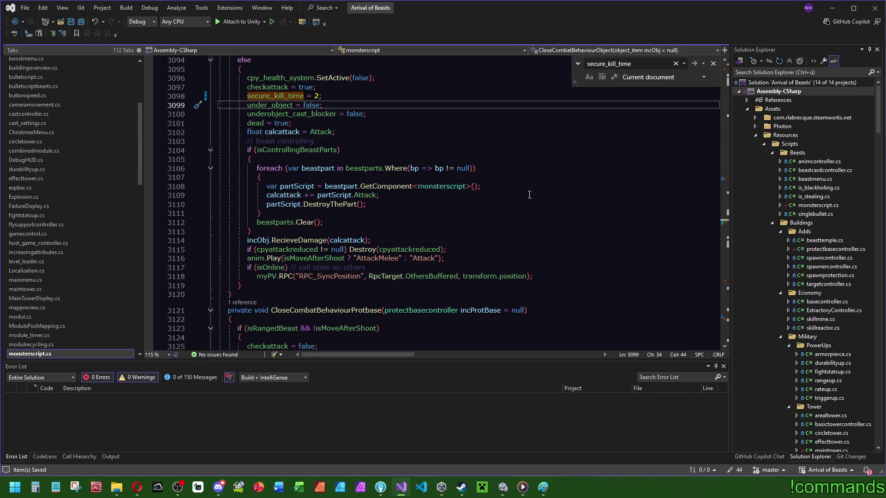
{"action": "double_click", "coordinate": [279, 96]}
{"action": "key", "text": "ctrl+f"}
{"action": "mouse_move", "coordinate": [726, 225]}
{"action": "left_mouse_down"}
{"action": "mouse_move", "coordinate": [729, 179]}
{"action": "mouse_move", "coordinate": [734, 221]}
{"action": "left_mouse_up"}
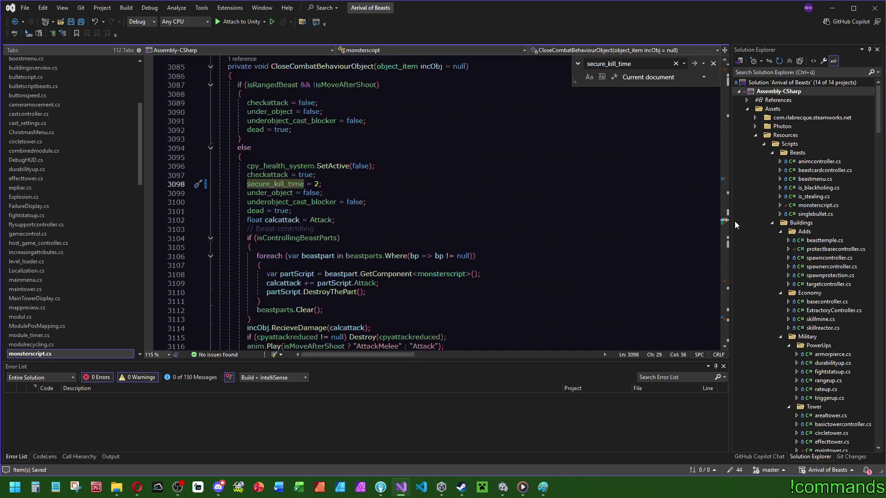
{"action": "left_click", "coordinate": [332, 193]}
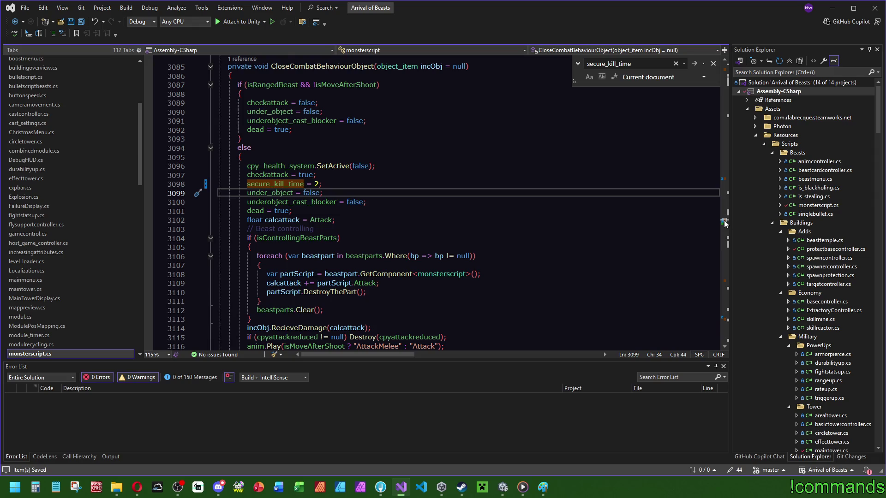
{"action": "left_click", "coordinate": [726, 178]}
{"action": "scroll", "coordinate": [462, 214], "scroll_direction": "up", "scroll_amount": 2}
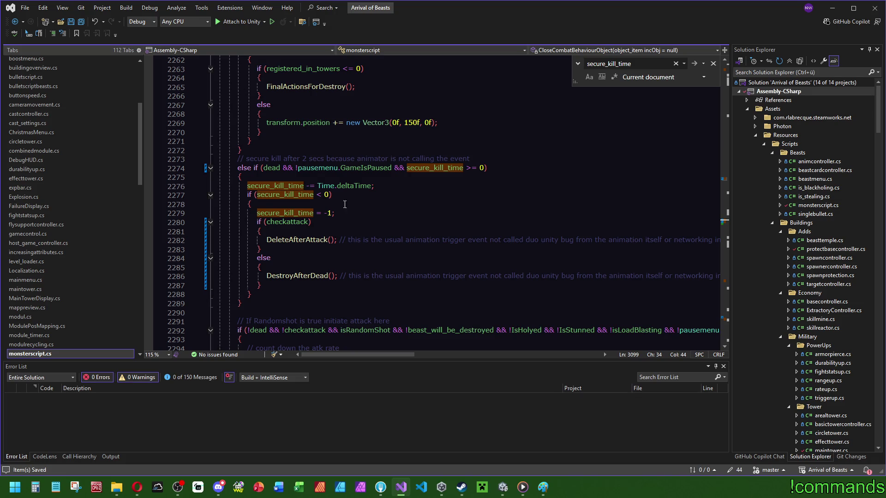
{"action": "mouse_move", "coordinate": [349, 189]}
- Review secure_kill_time usage in the close-combat methods, then open the WorkingTables workbook in Excel
{"action": "left_click", "coordinate": [728, 223]}
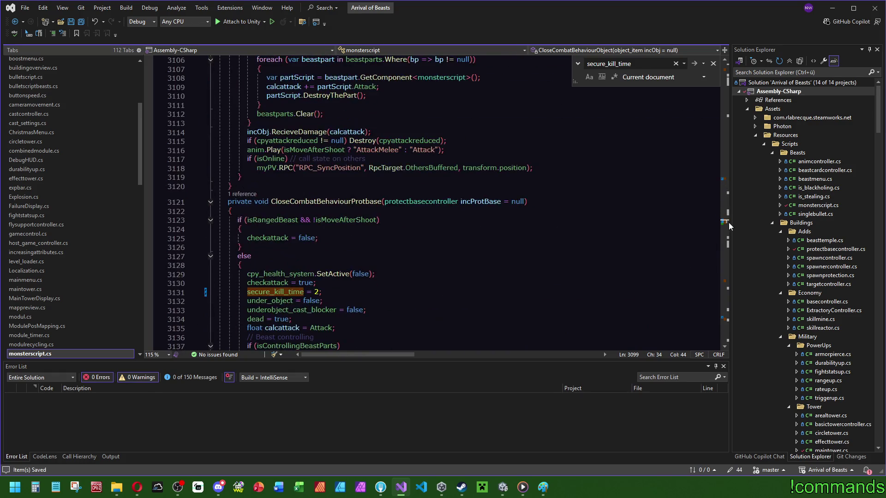
{"action": "scroll", "coordinate": [728, 224], "scroll_direction": "down", "scroll_amount": 1}
{"action": "left_click", "coordinate": [727, 181]}
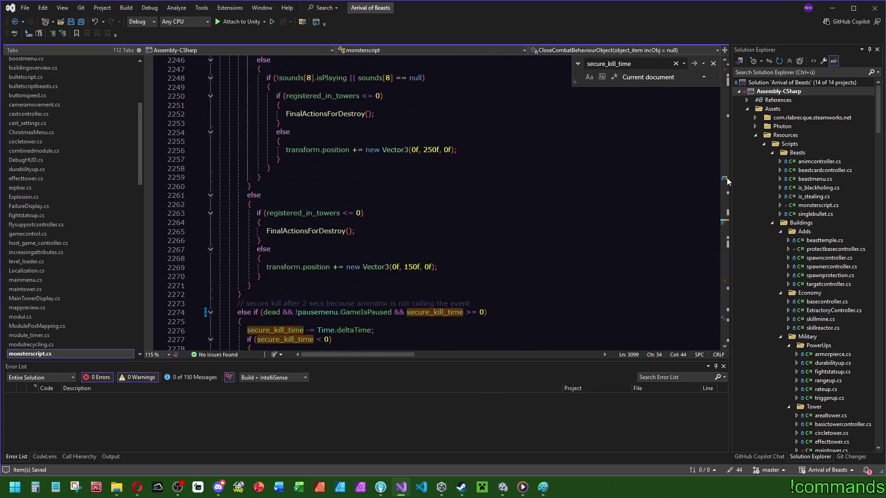
{"action": "left_click", "coordinate": [723, 217]}
{"action": "scroll", "coordinate": [723, 217], "scroll_direction": "down", "scroll_amount": 15}
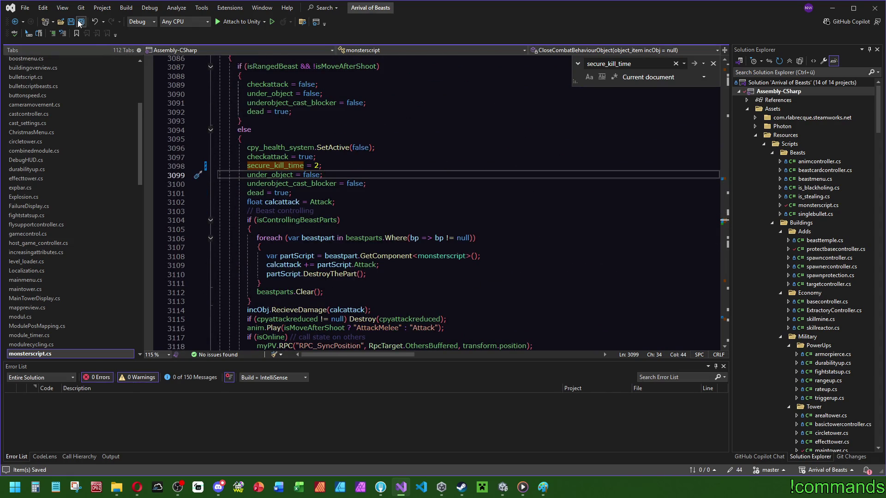
{"action": "right_click", "coordinate": [298, 488]}
{"action": "left_click", "coordinate": [264, 362]}
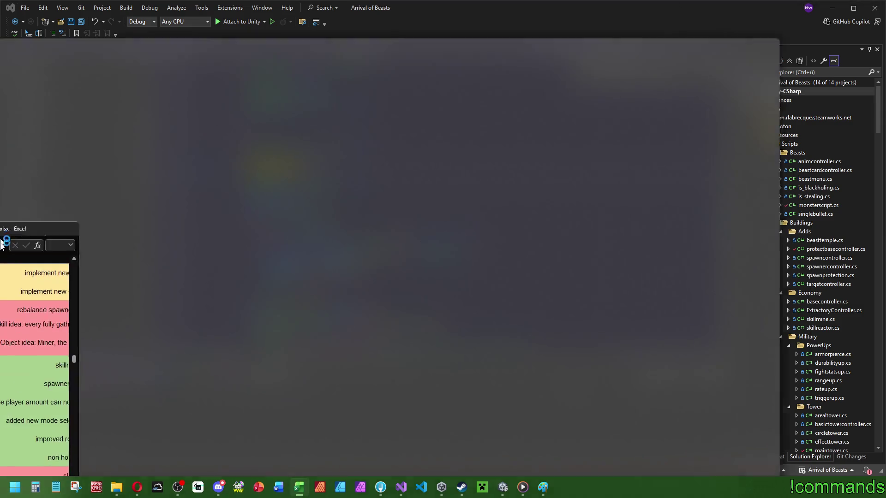
- In BugFix2 row 655, describe entry 610: 'Monsters are no longer stuck on close combat because of anim/networking interruptions'
{"action": "scroll", "coordinate": [30, 346], "scroll_direction": "down", "scroll_amount": 2}
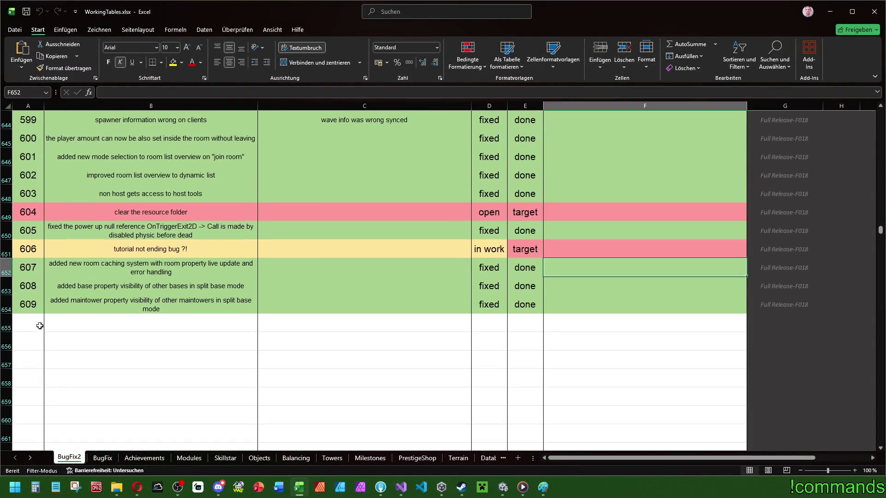
{"action": "left_click", "coordinate": [35, 325]}
{"action": "left_click", "coordinate": [169, 319]}
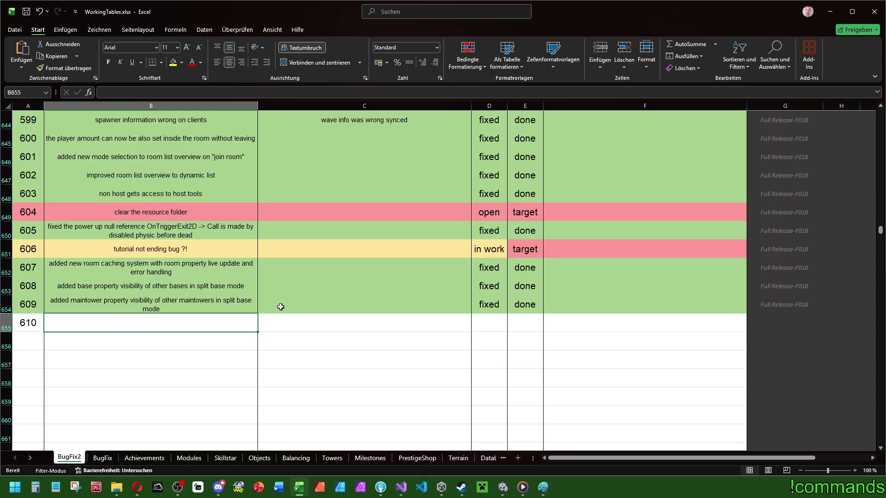
{"action": "type", "text": "M"}
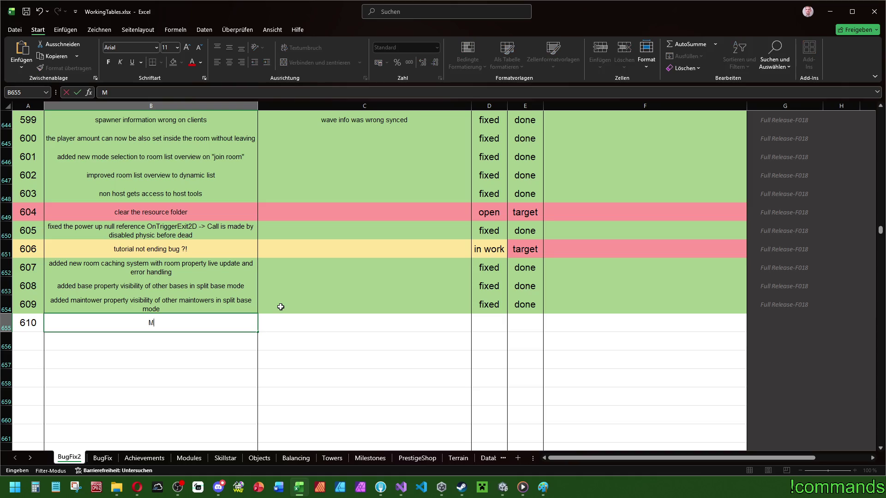
{"action": "type", "text": "onsters can now"}
{"action": "key", "text": "BackSpace"}
{"action": "key", "text": "BackSpace"}
{"action": "key", "text": "BackSpace"}
{"action": "type", "text": "are "}
{"action": "type", "text": "no longer stuck"}
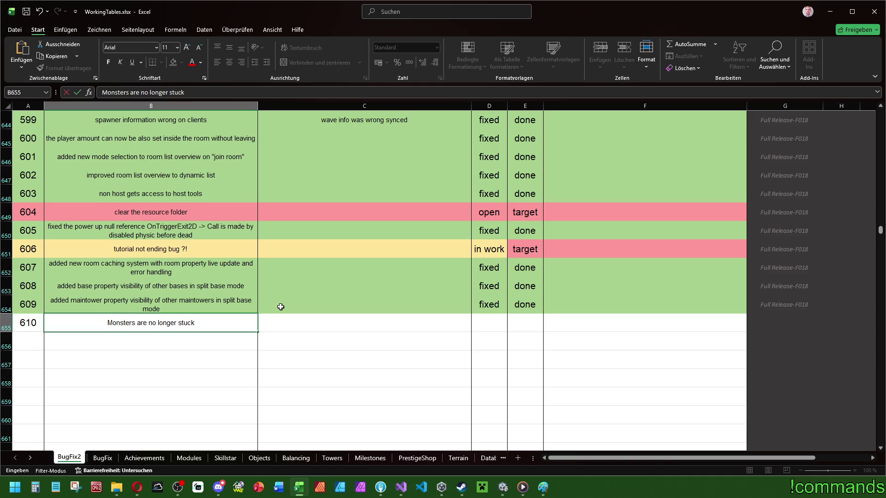
{"action": "type", "text": "on close"}
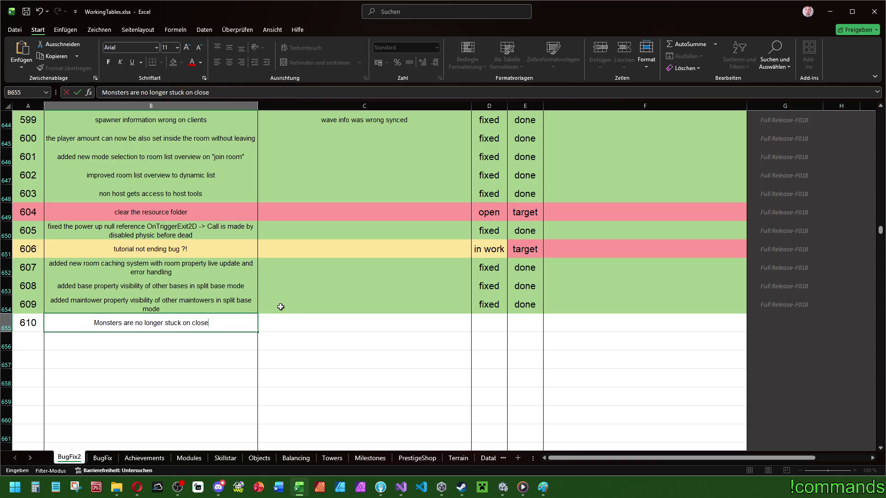
{"action": "type", "text": " combat"}
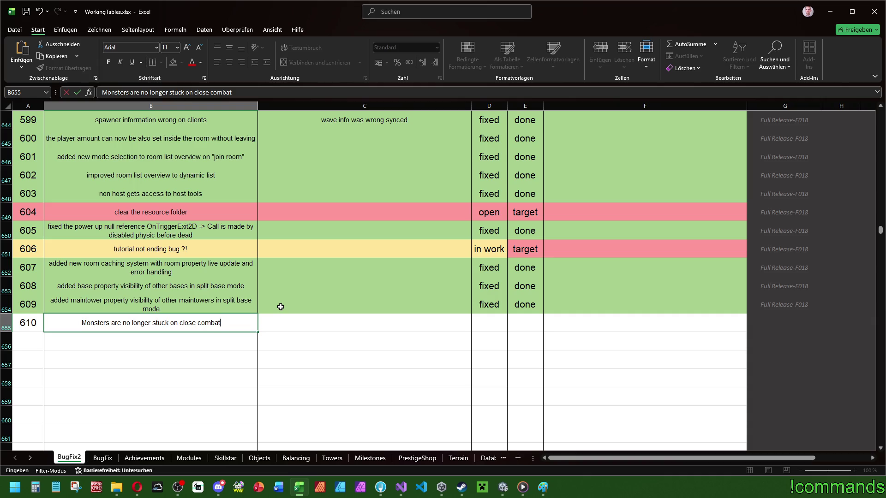
{"action": "type", "text": " ()"}
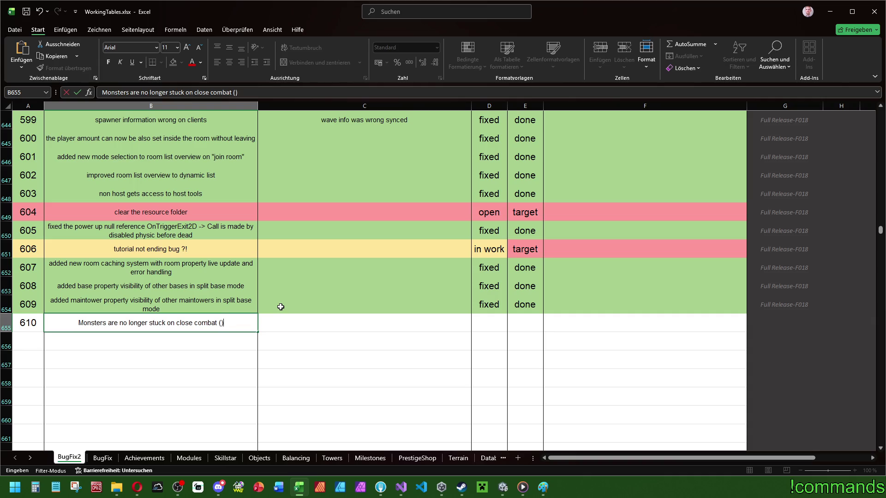
{"action": "key", "text": "ctrl+Return"}
{"action": "double_click", "coordinate": [233, 323]}
{"action": "key", "text": "BackSpace"}
{"action": "key", "text": "BackSpace"}
{"action": "type", "text": "because of anim"}
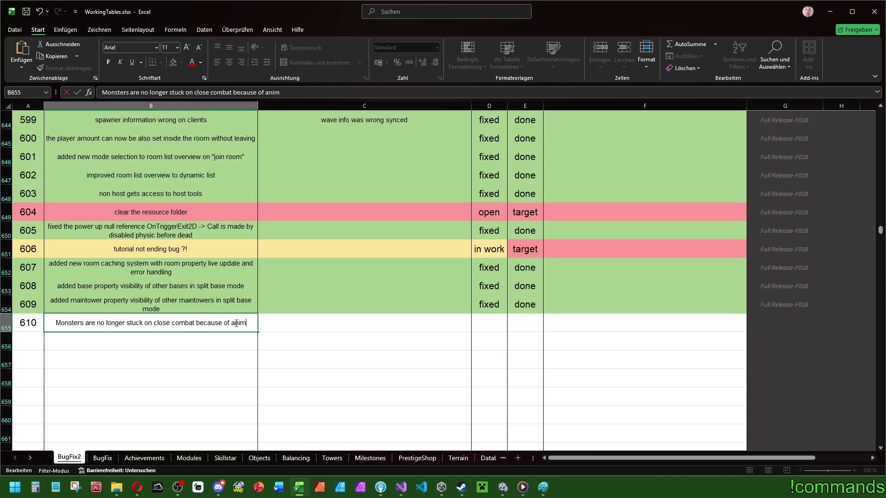
{"action": "type", "text": "/networking inter"}
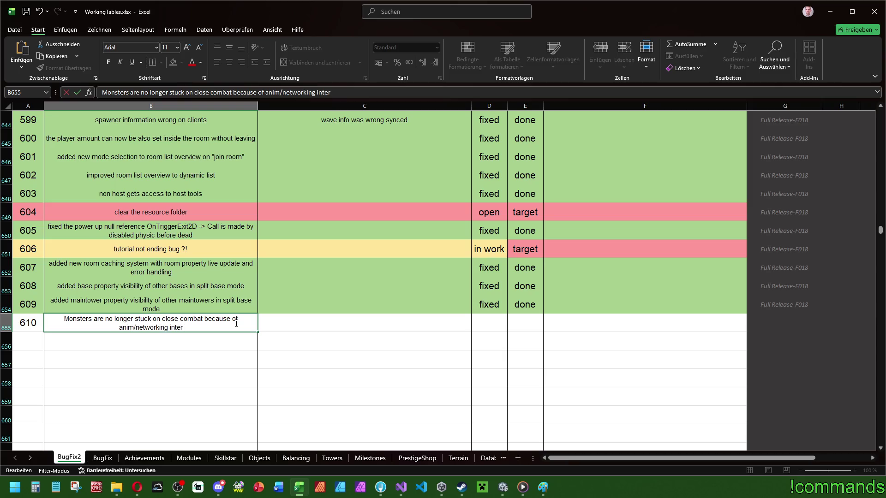
{"action": "type", "text": "ruptions"}
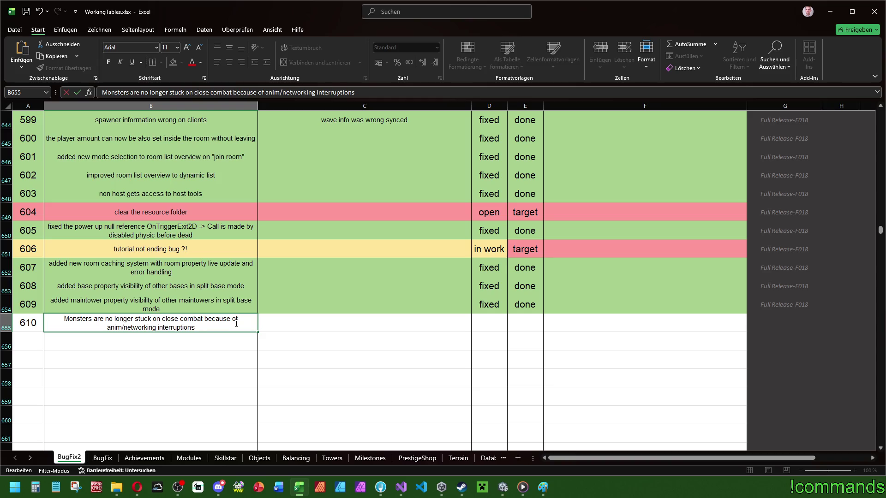